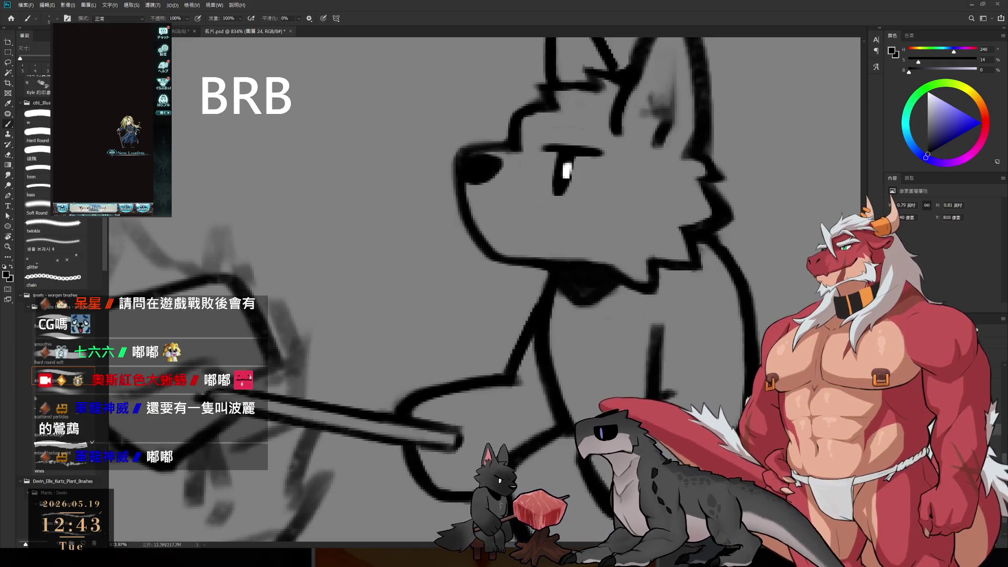
Pan down and zoom out, then back in, to frame the whole wolf gripping the hammer.
left_click(113, 181)
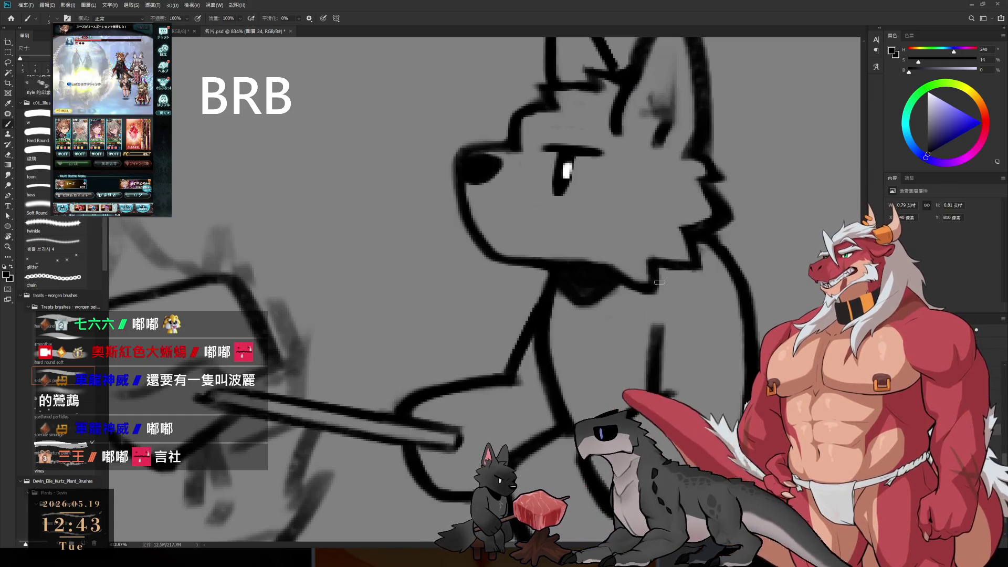
left_click_drag(687, 235, 690, 339)
scroll(691, 340, "down", 5)
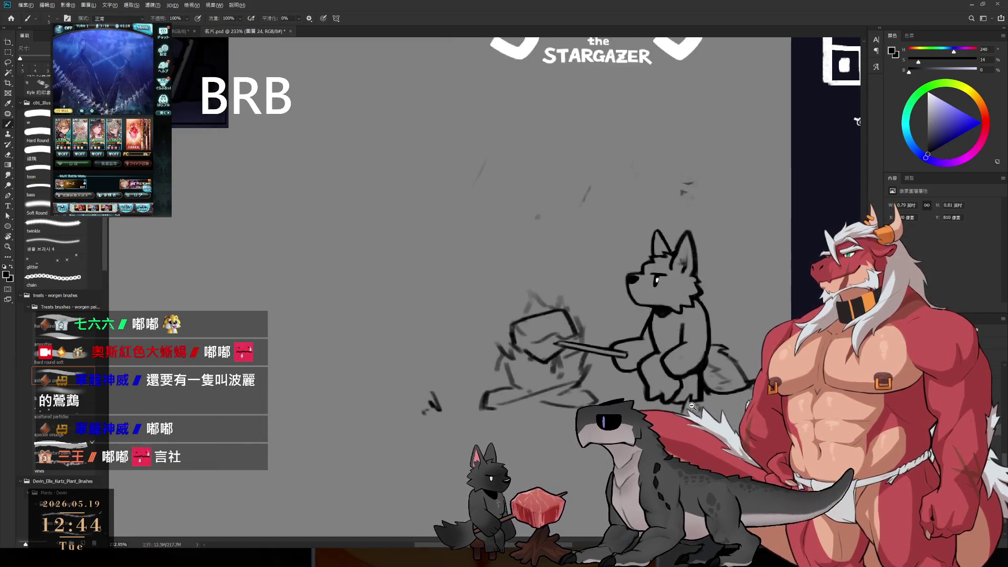
scroll(692, 363, "up", 3)
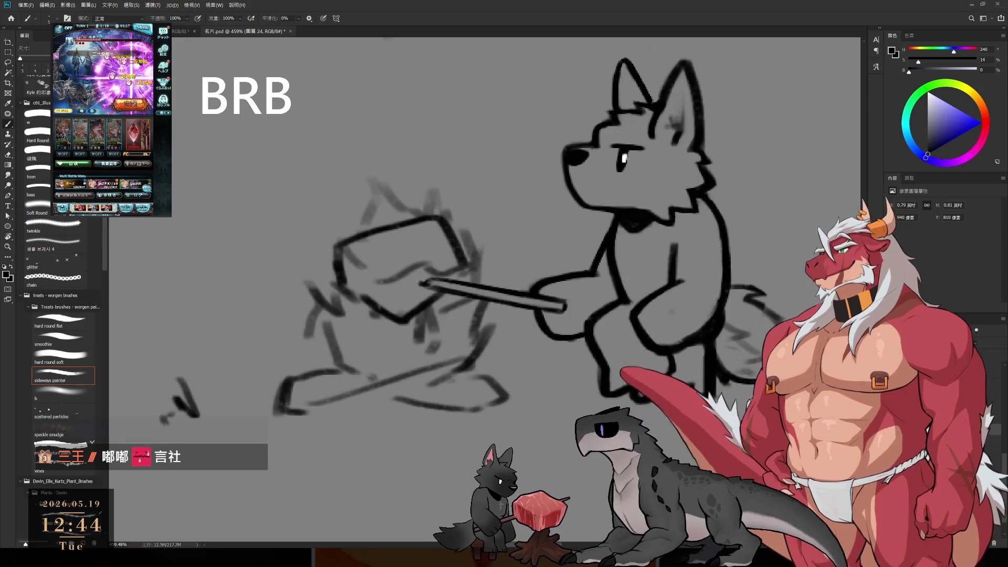
mouse_move(639, 244)
left_mouse_down()
mouse_move(631, 307)
mouse_move(639, 285)
left_mouse_up()
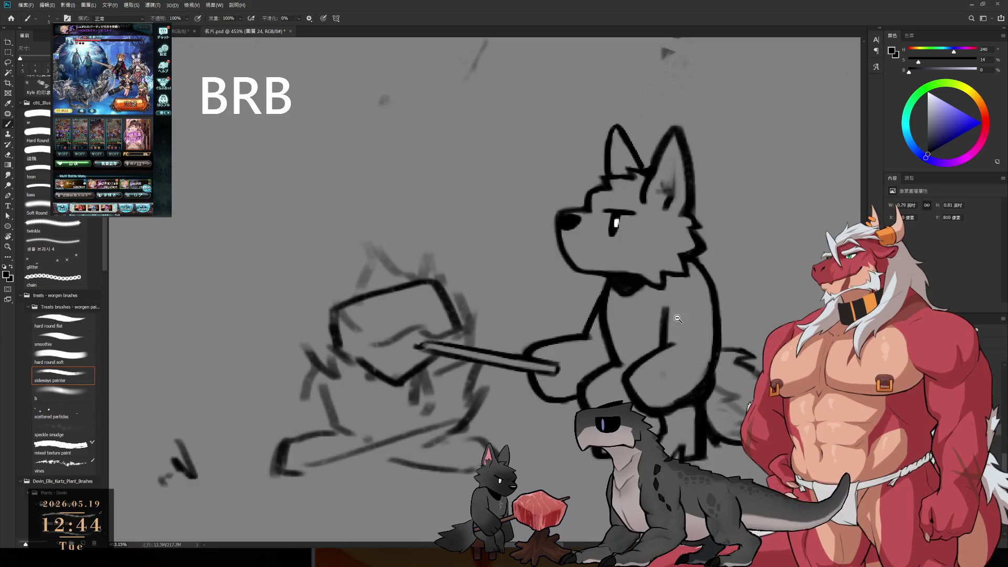
left_click_drag(681, 278, 636, 280)
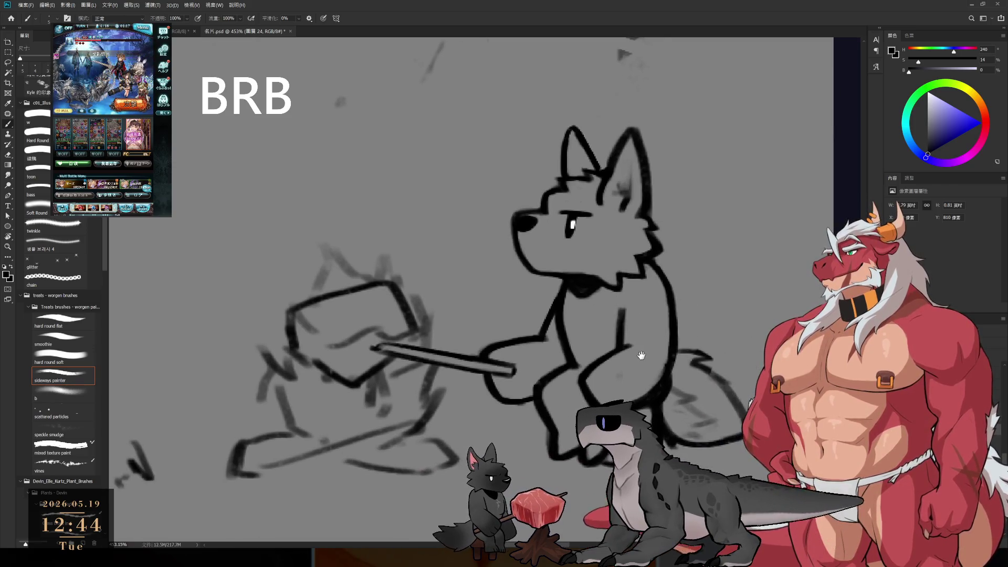
left_click_drag(633, 360, 632, 330)
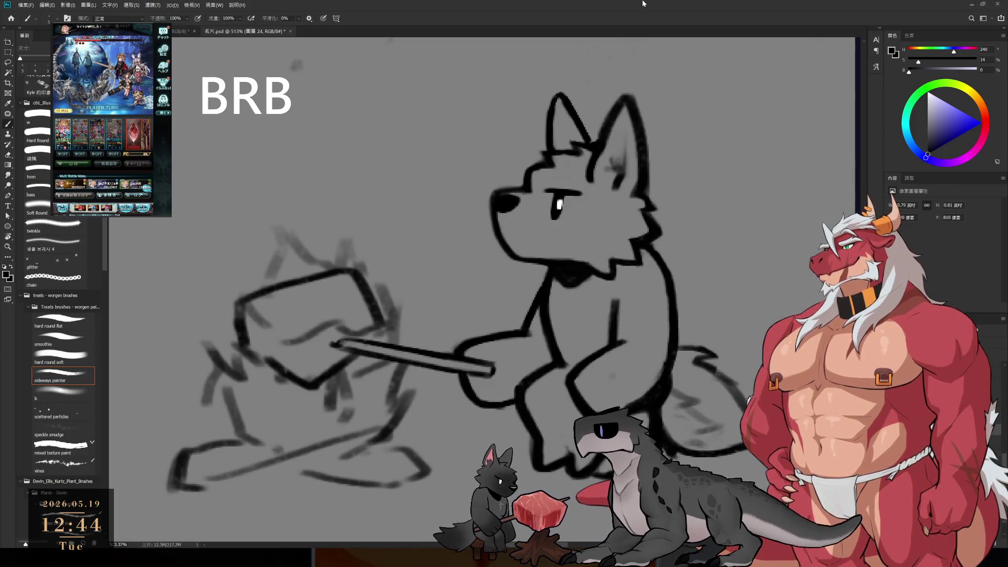
scroll(643, 337, "down", 3)
scroll(630, 368, "up", 2)
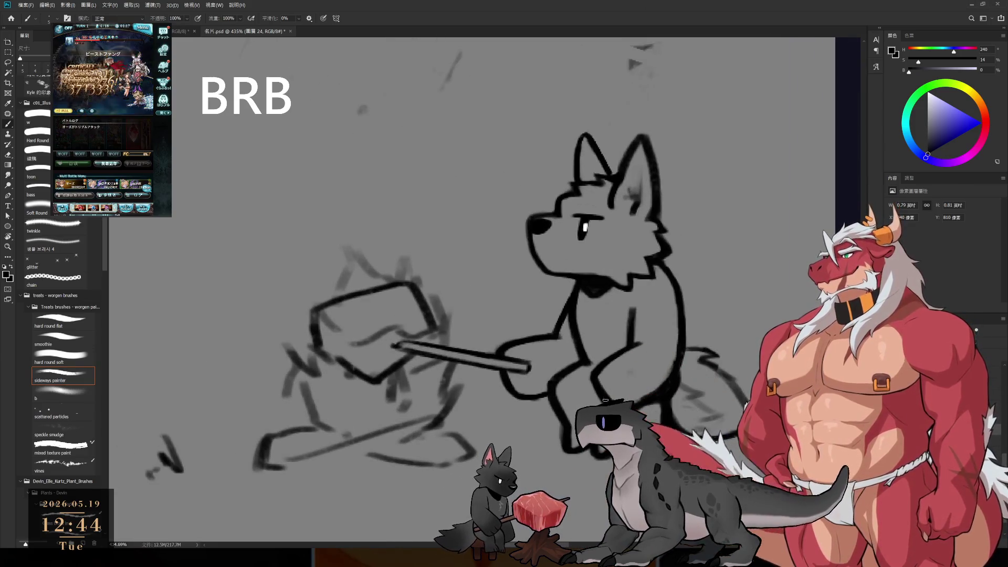
key("e")
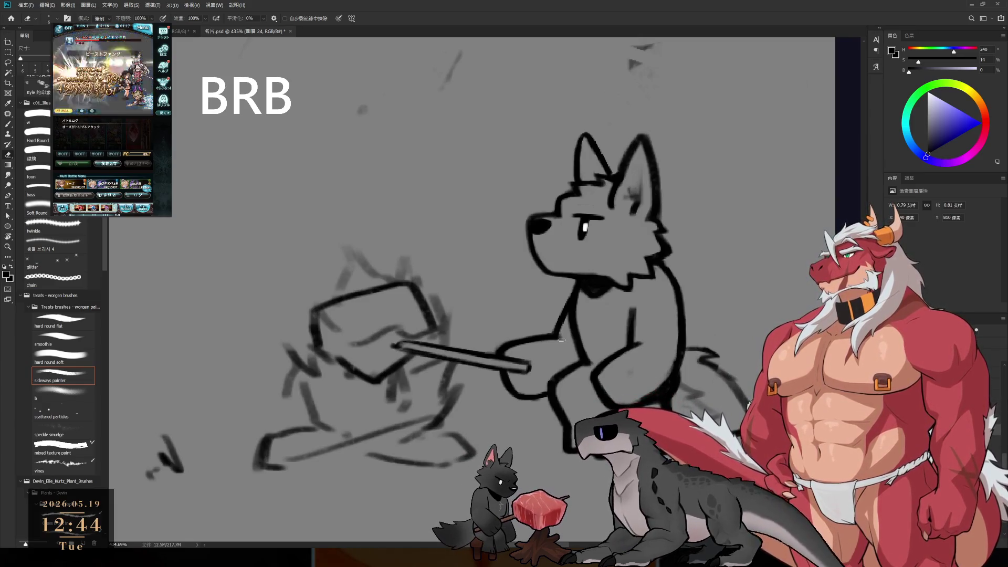
key("r")
left_click_drag(561, 340, 647, 270)
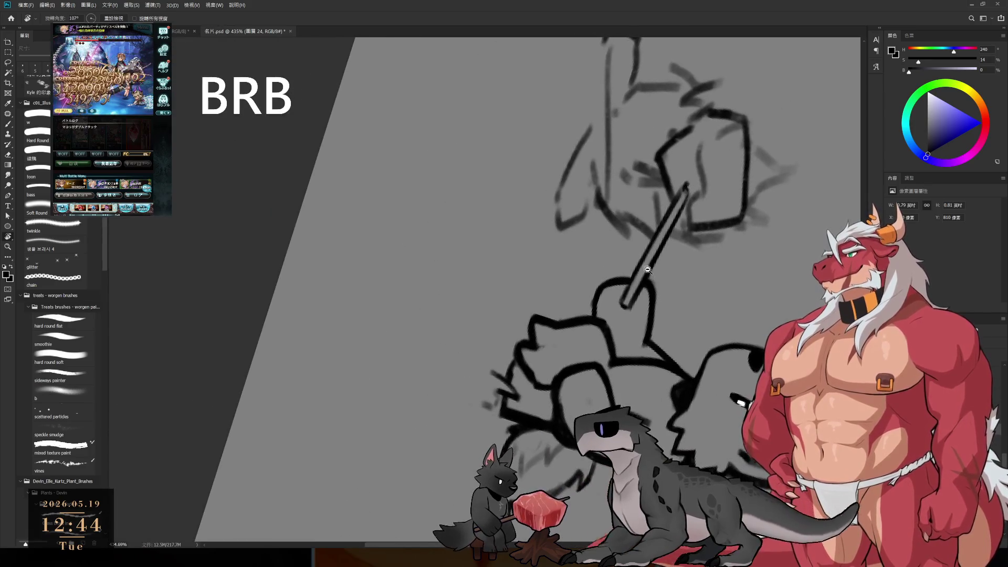
Touch up the paw's grip on the hammer handle, then straighten the tilted canvas view.
scroll(647, 269, "up", 3)
key("e")
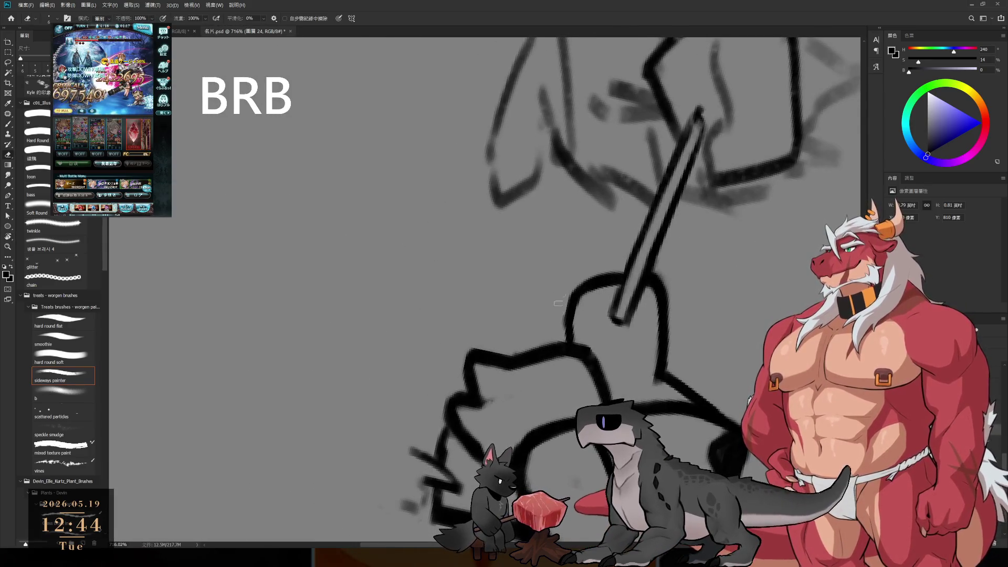
key("b")
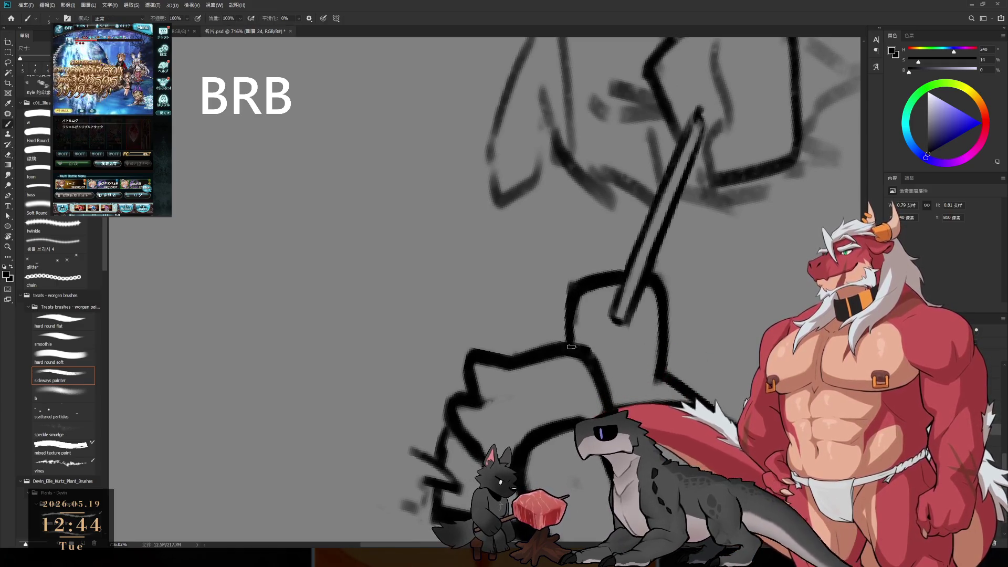
key("e")
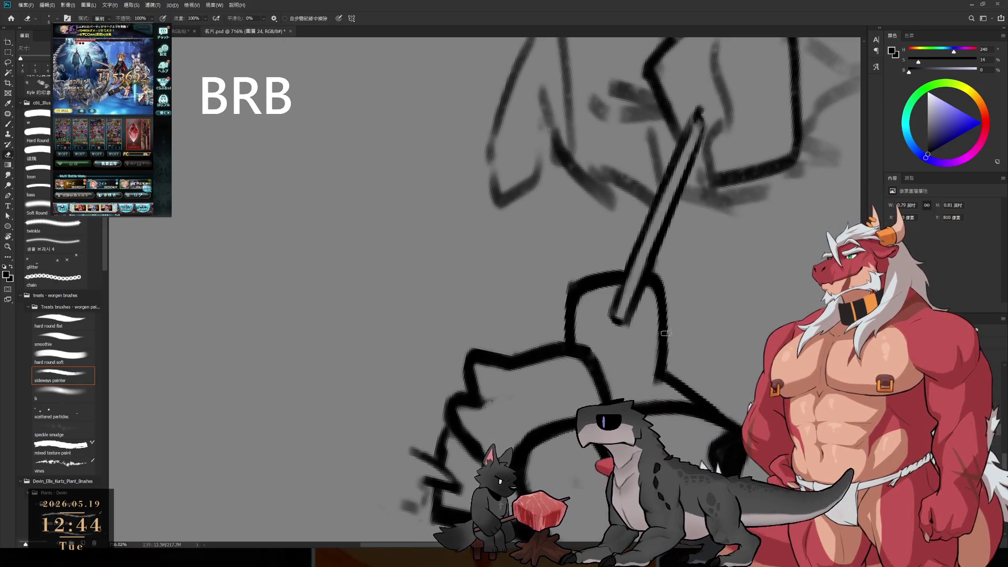
key("r")
mouse_move(661, 316)
left_mouse_down()
mouse_move(425, 212)
mouse_move(580, 331)
left_mouse_up()
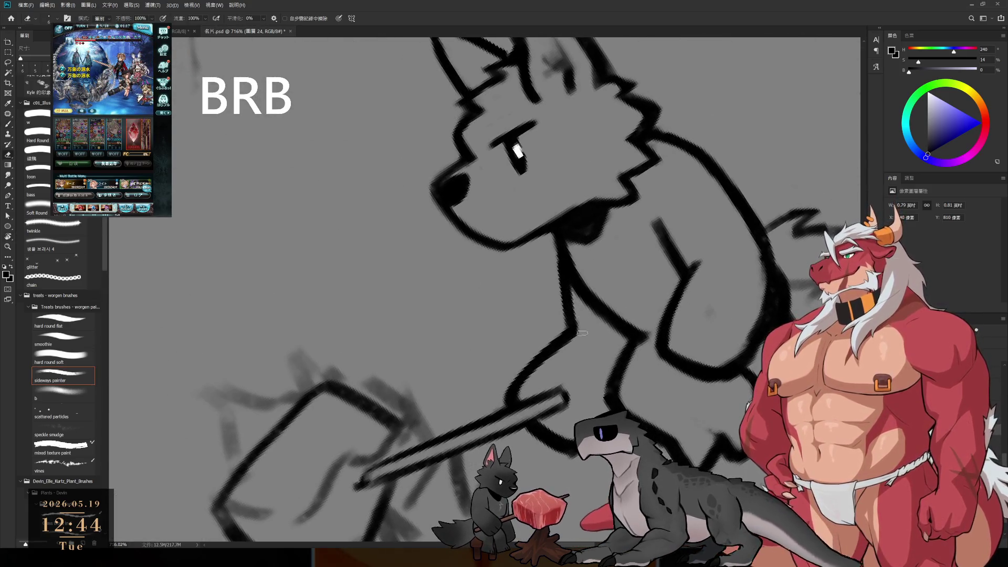
Bring the view upright and center it on the wolf's body and handle.
key("b")
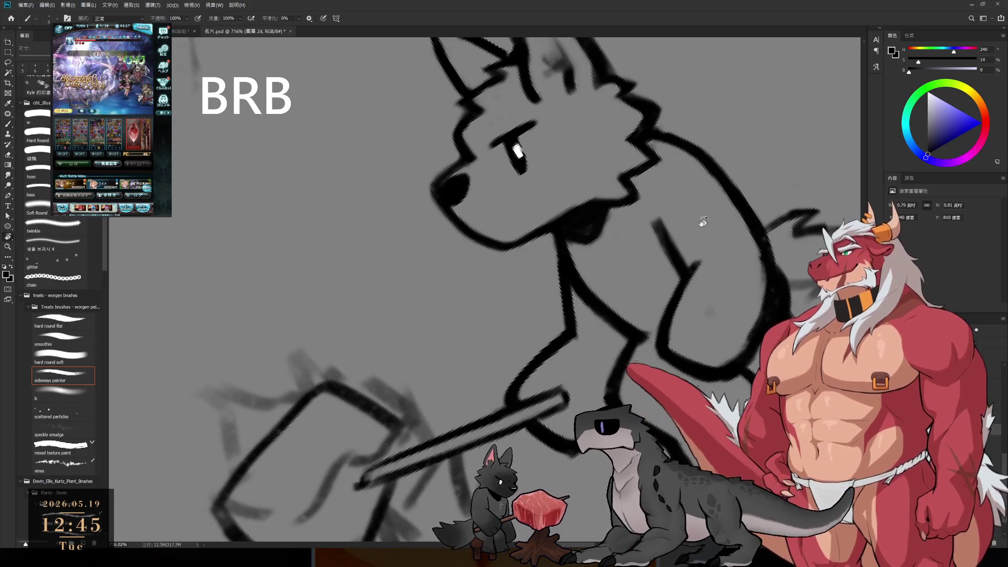
left_click_drag(703, 222, 672, 361)
key("e")
key("b")
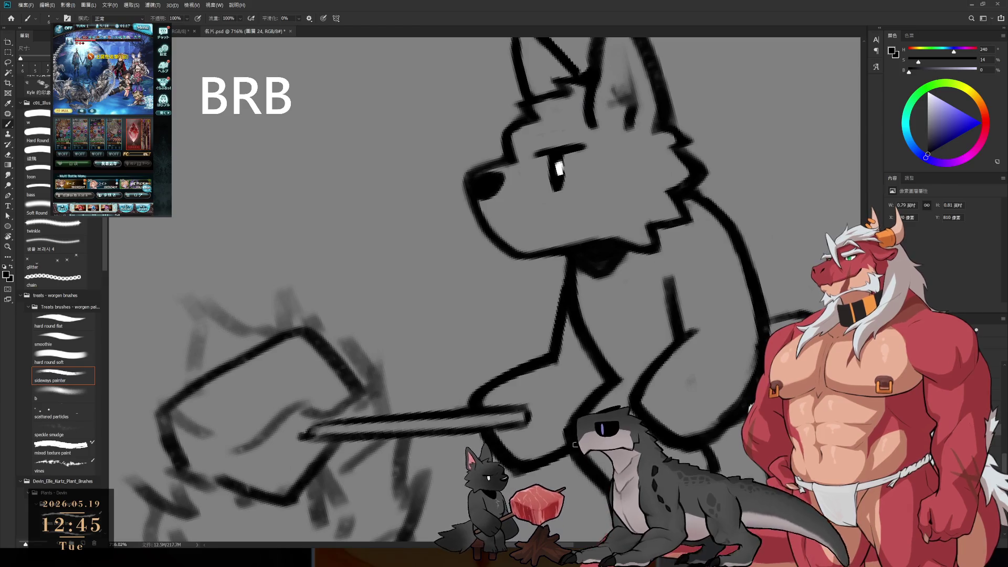
left_click_drag(556, 315, 520, 241)
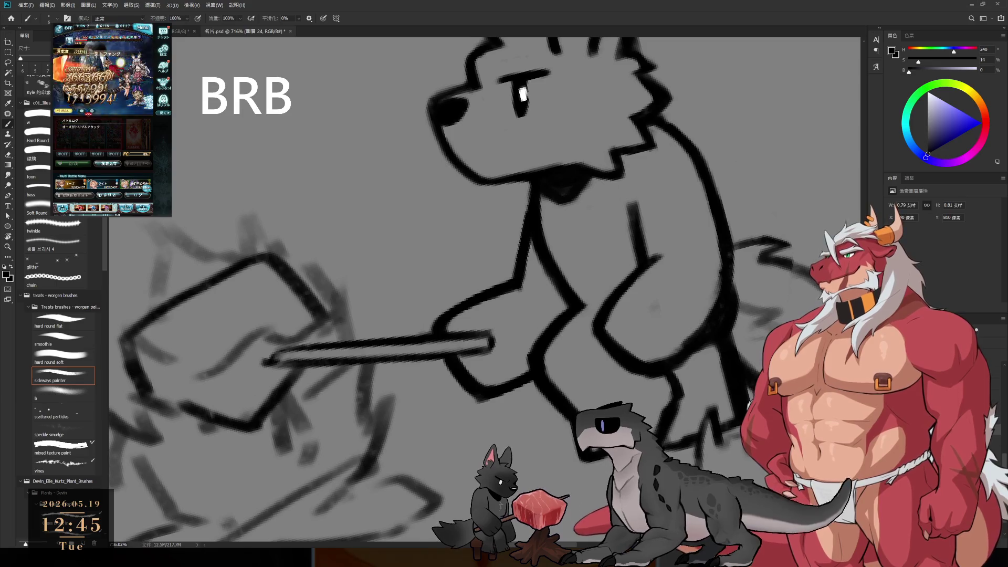
Clean up the paw strokes by alternately erasing stray lines and redrawing them.
key("e")
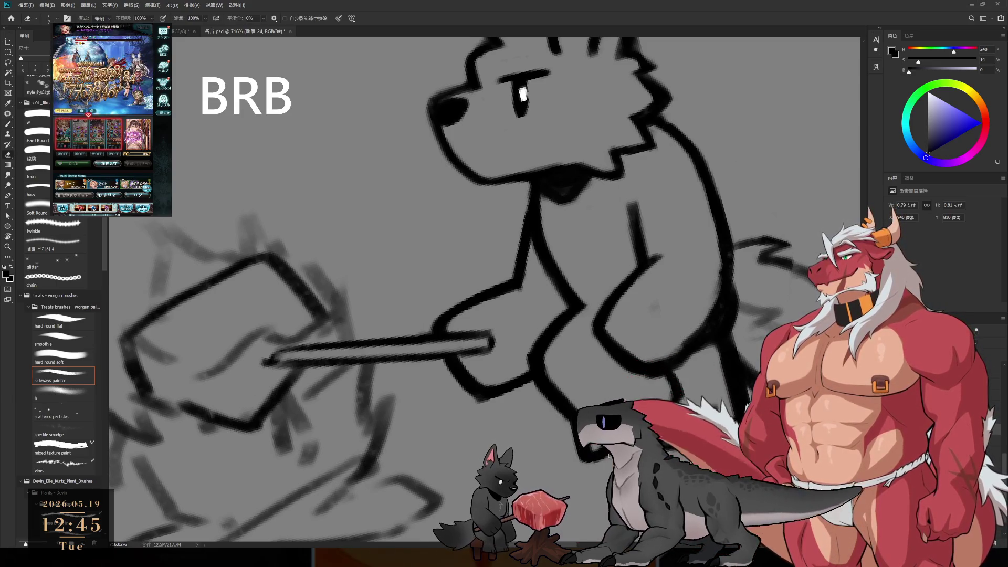
key("b")
key("e")
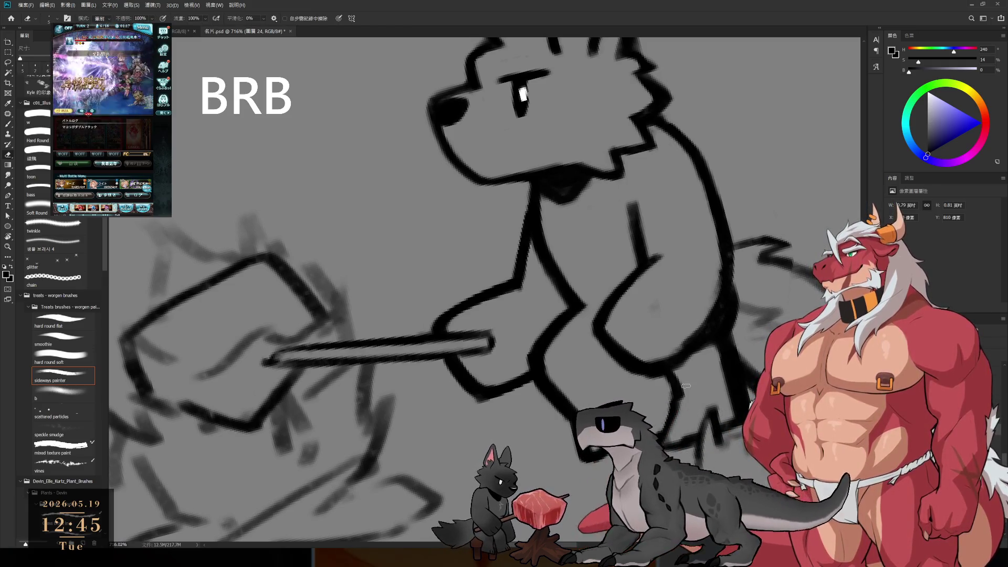
key("b")
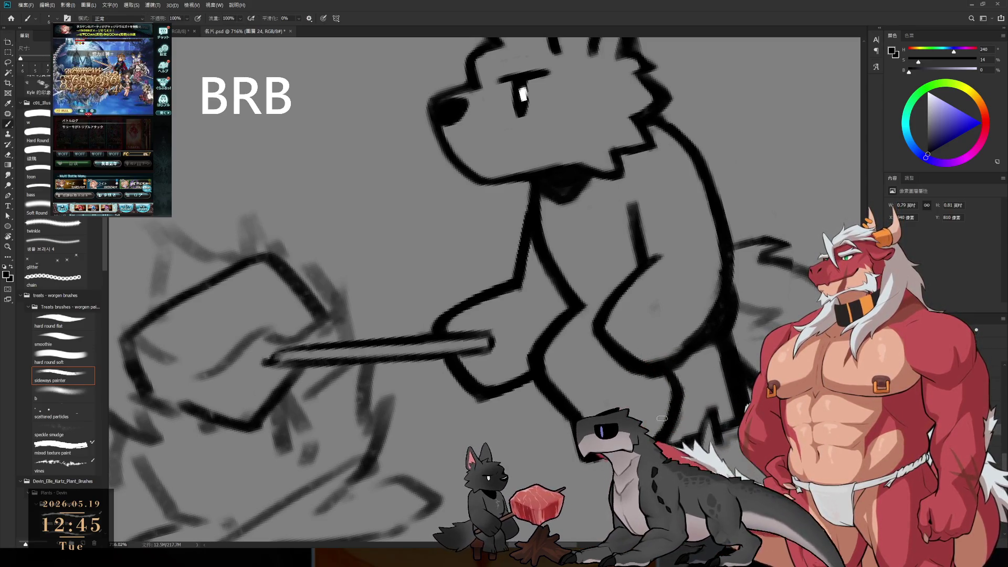
key("e")
key("b")
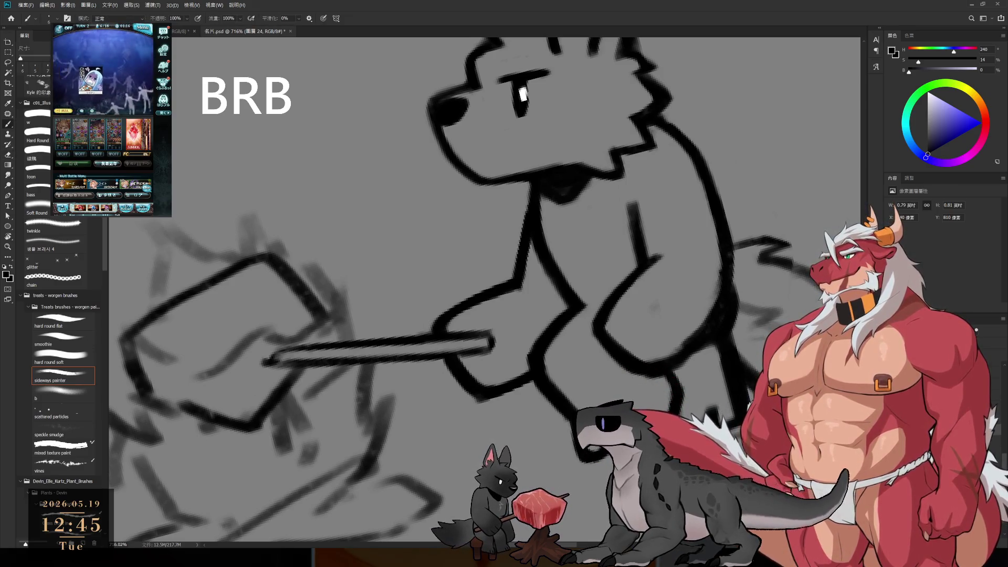
key("e")
key("b")
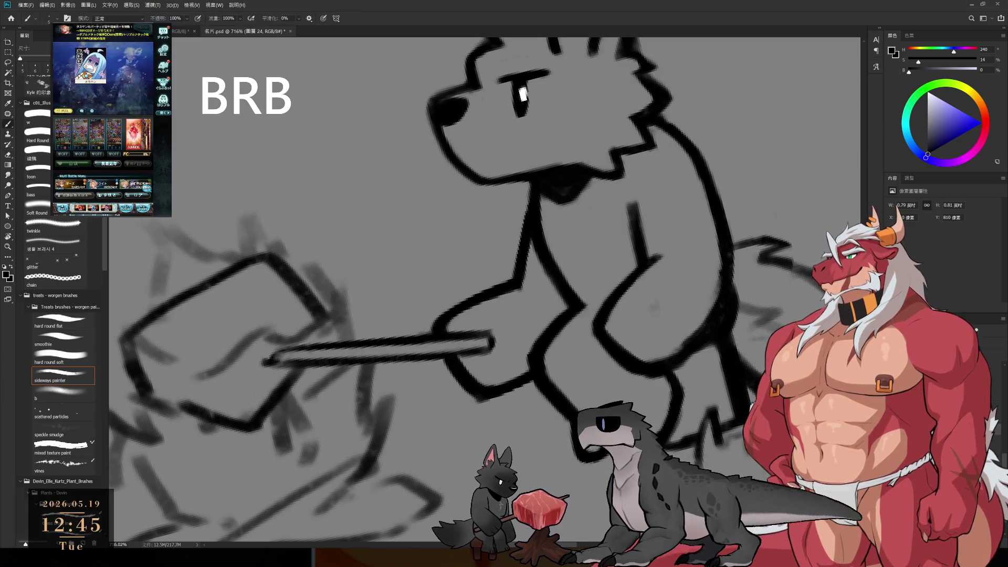
key("e")
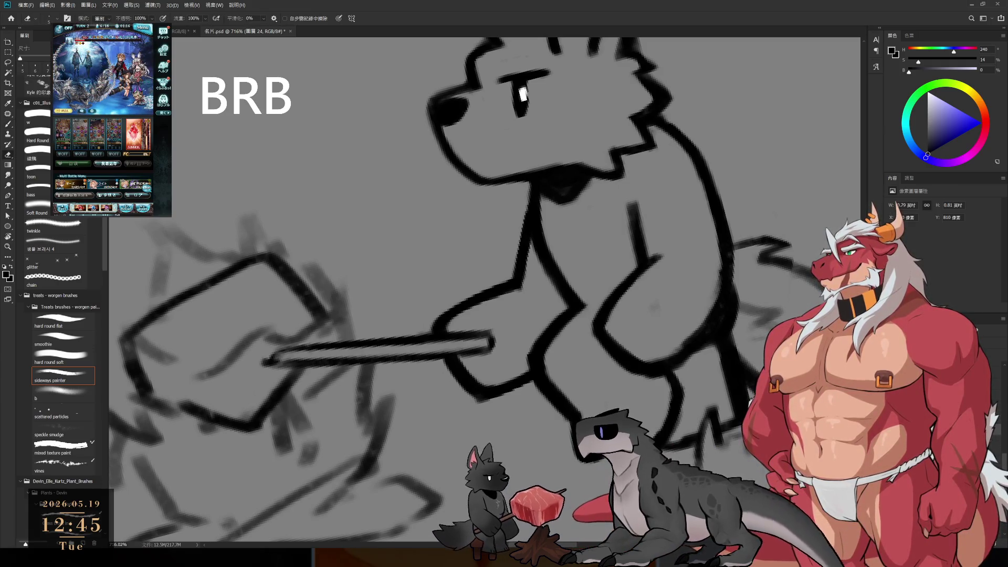
key("b")
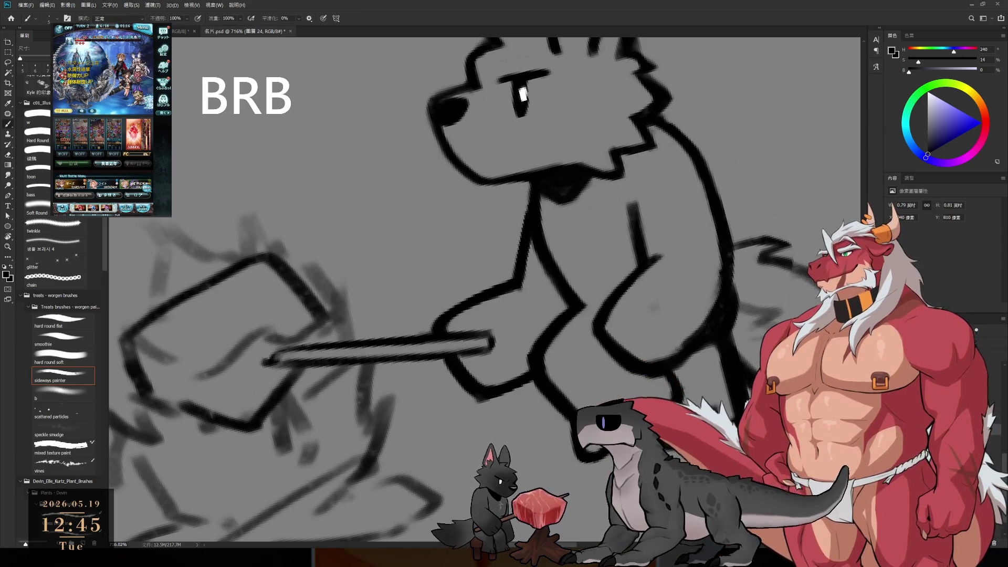
Reset the canvas rotation, then zoom in on the wolf's paw and stick.
key("ctrl+0")
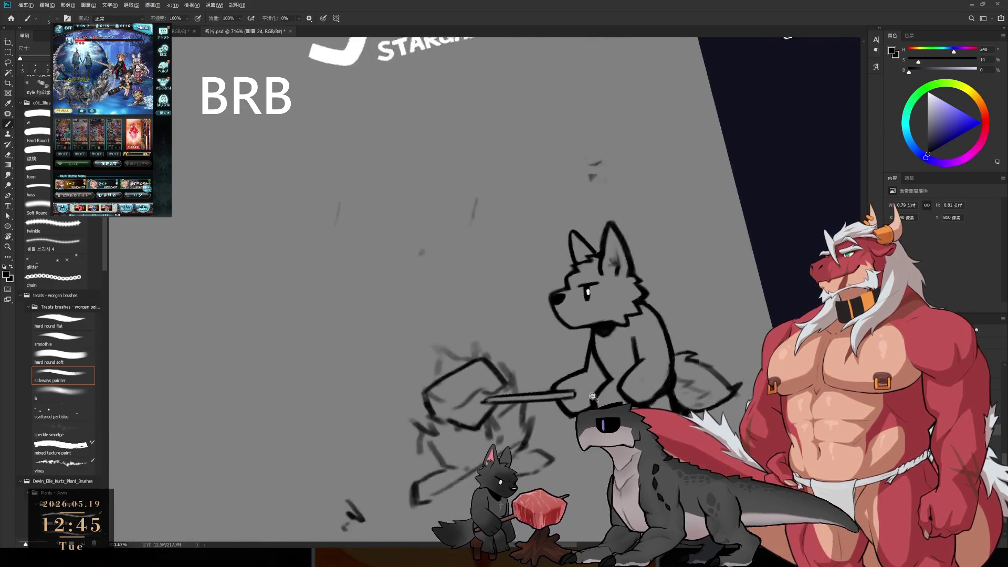
key("r")
key("Escape")
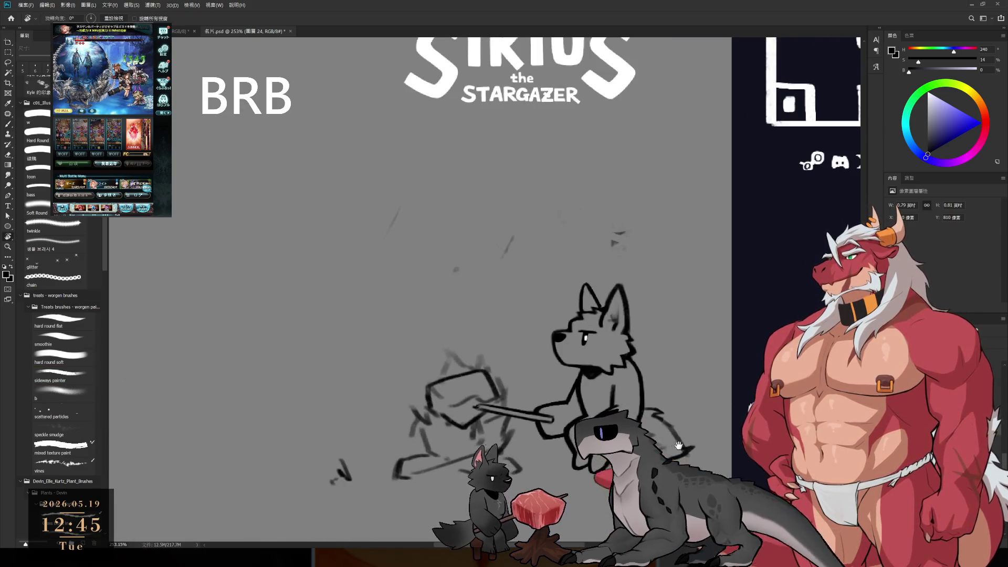
scroll(711, 357, "up", 5)
key("e")
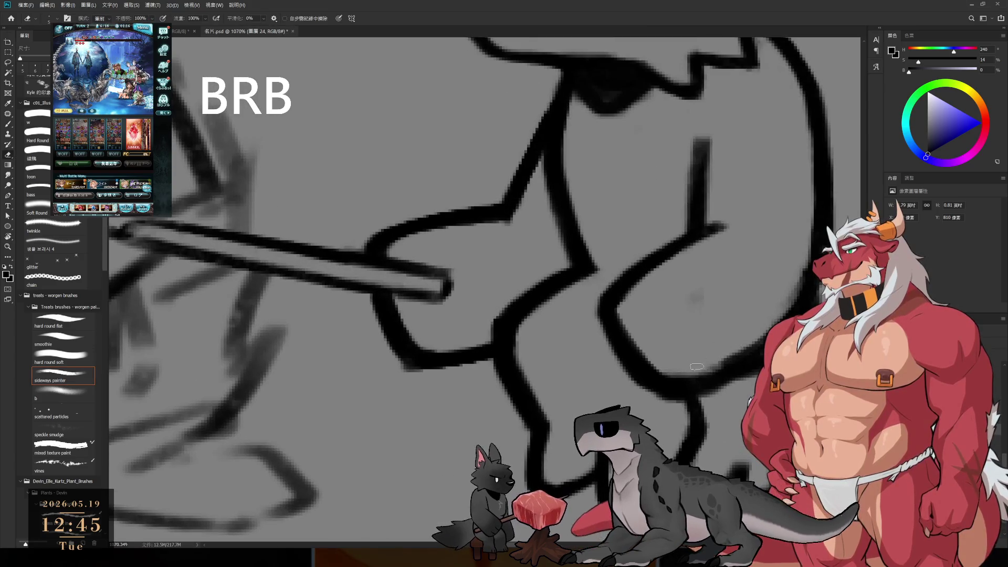
left_click_drag(735, 276, 640, 399)
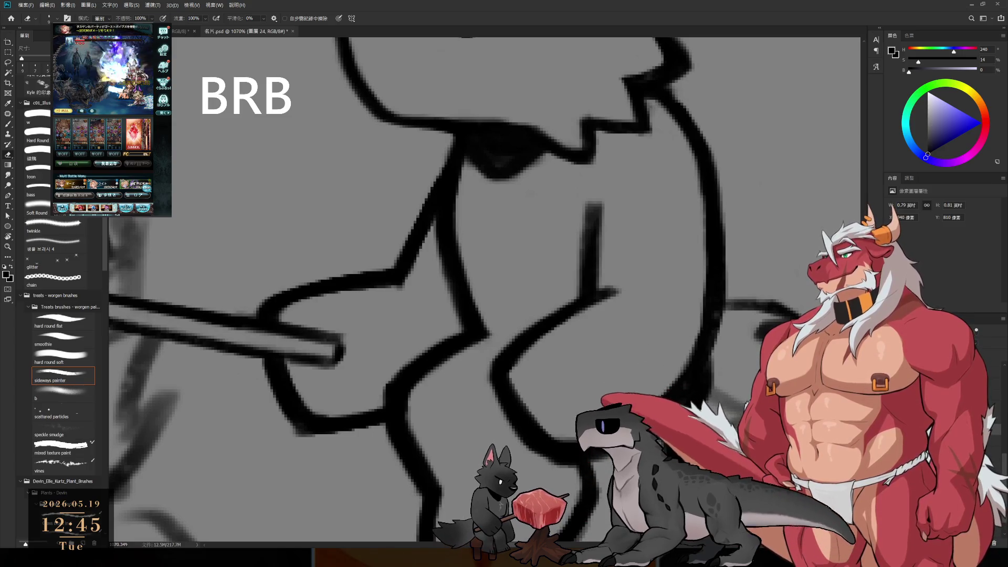
scroll(615, 393, "down", 5)
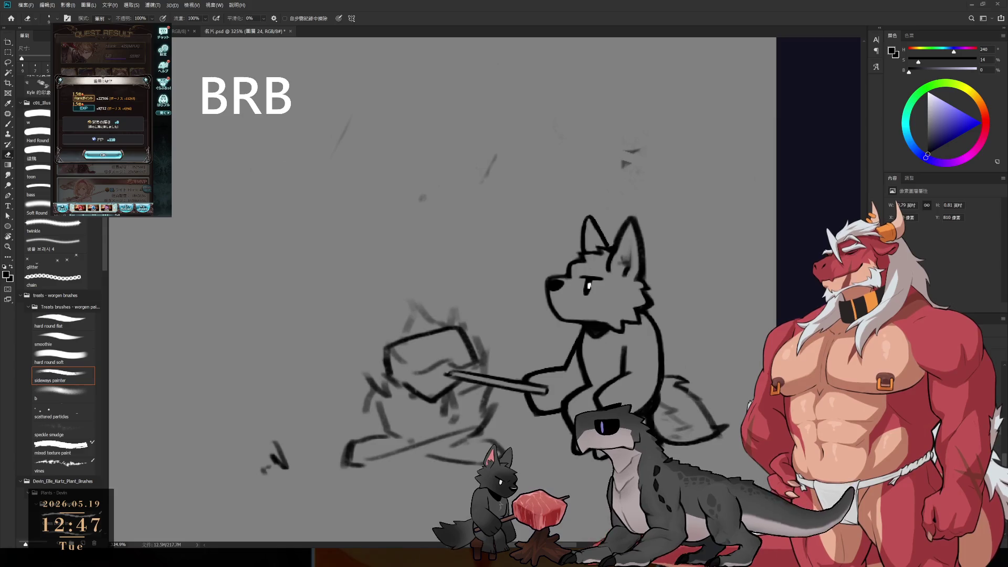
In the game window, claim pending battle rewards and start a six-star quest.
left_click(103, 154)
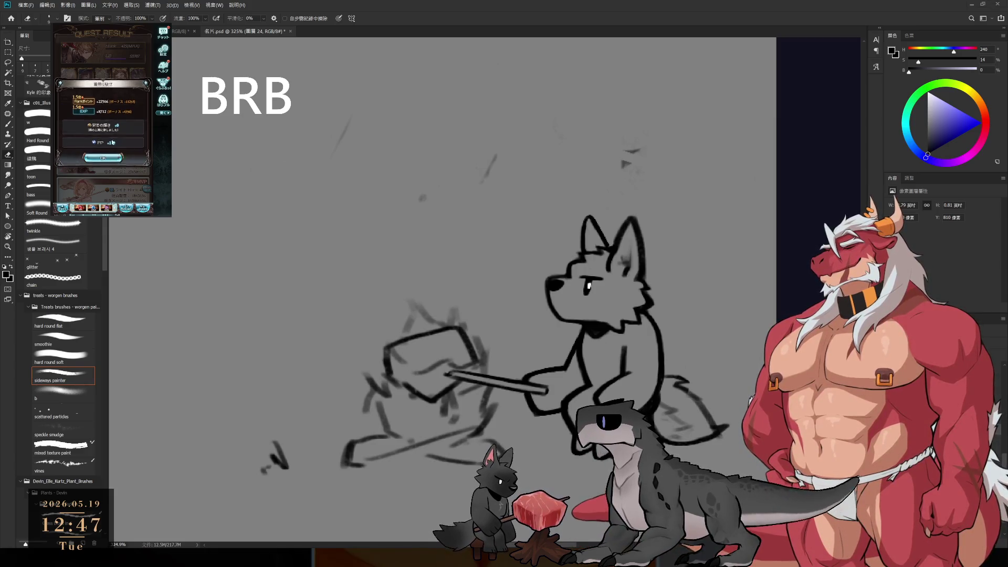
left_click(82, 115)
left_click(98, 168)
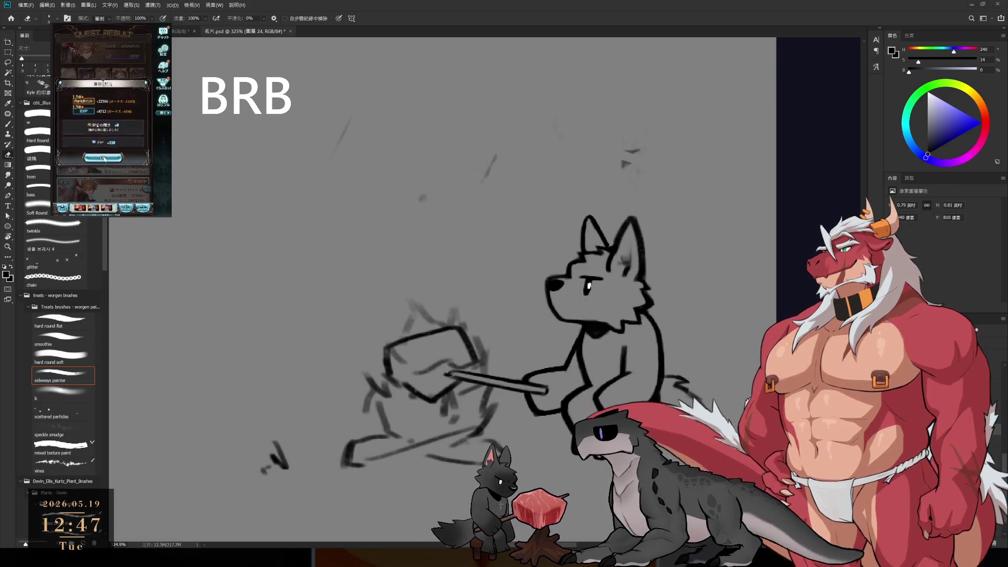
left_click(79, 117)
left_click(109, 169)
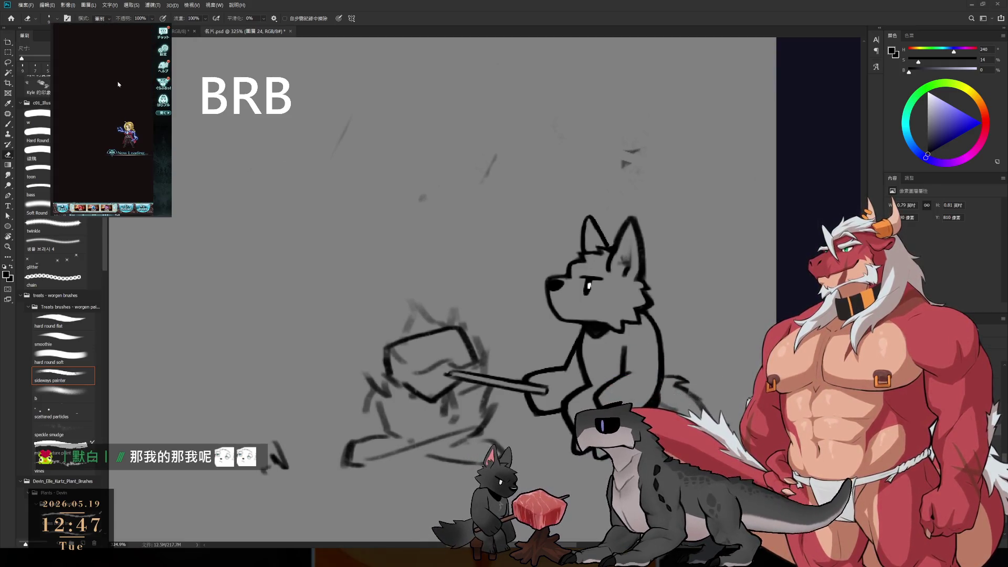
left_click(107, 148)
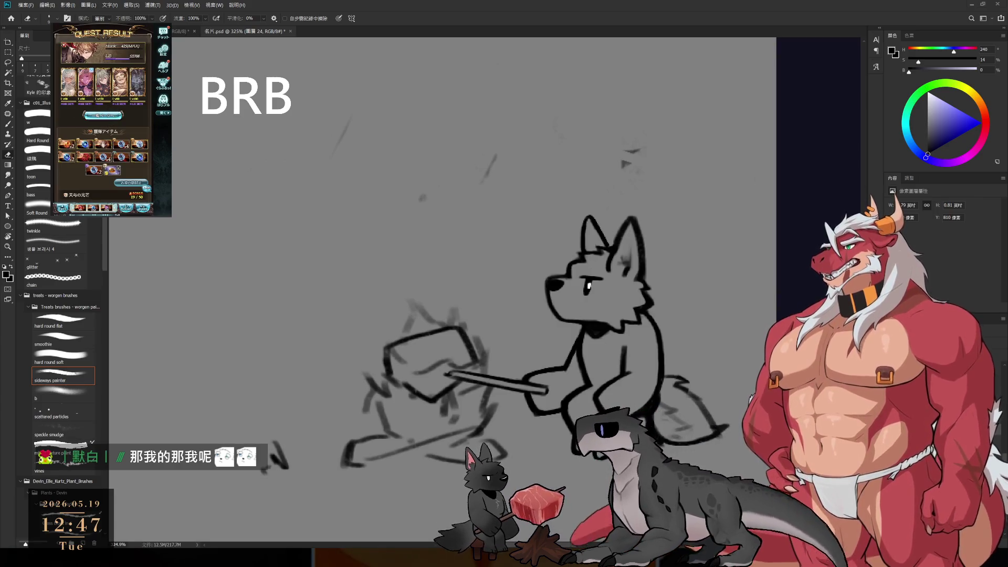
left_click(103, 115)
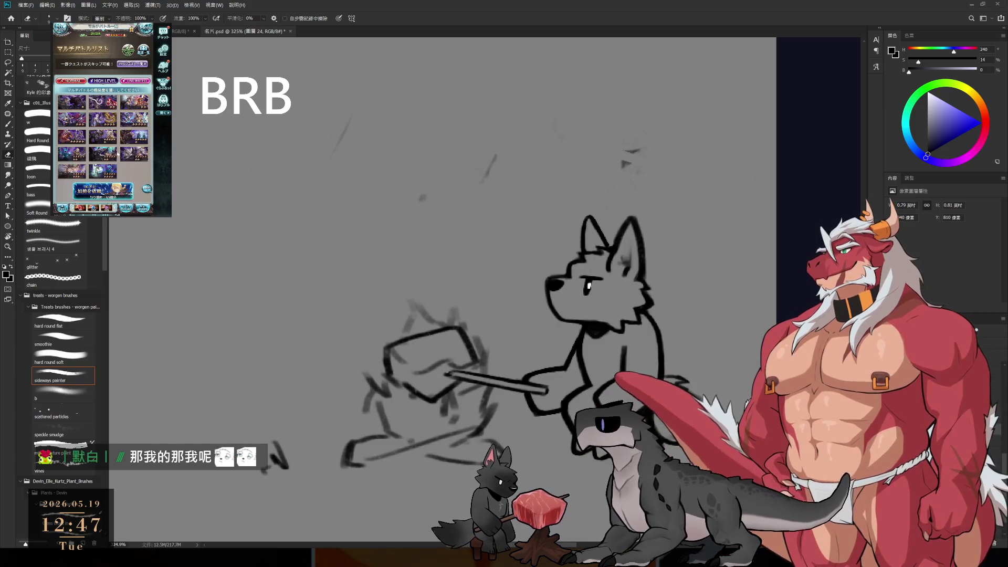
left_click(118, 155)
left_click(142, 98)
left_click(127, 178)
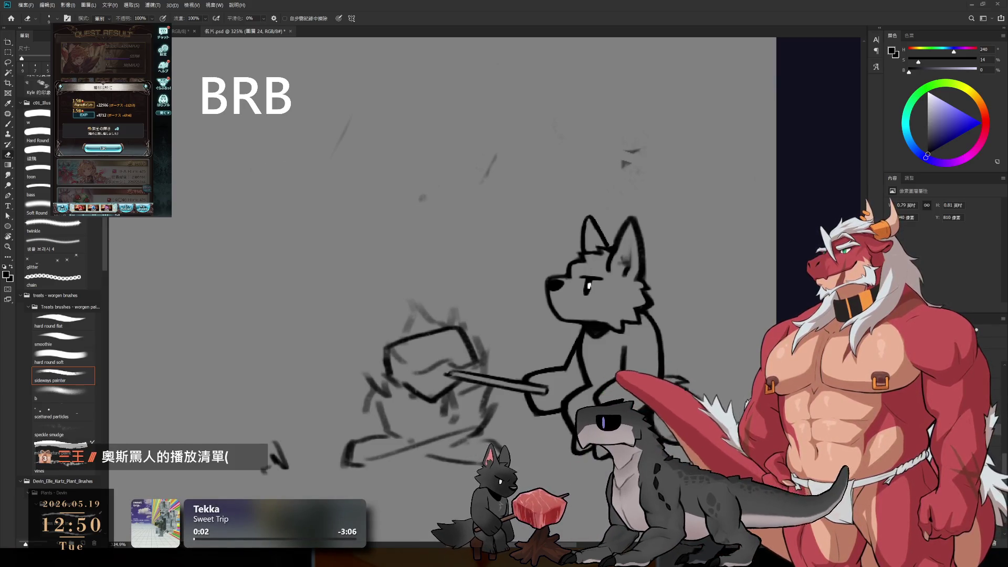
Exchange the star-fragment item and start the Ultimate Bahamut battle in the game.
left_click(103, 149)
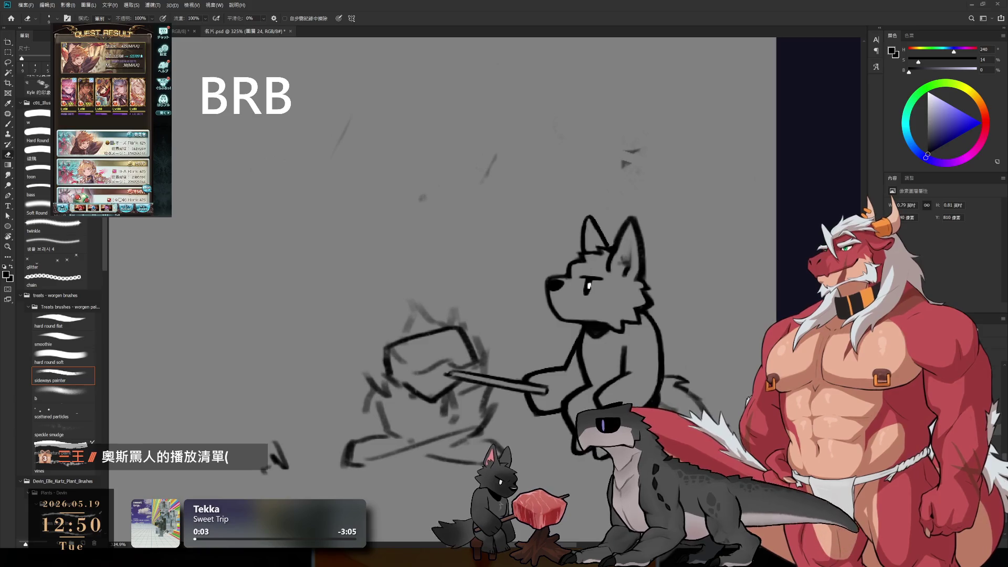
left_click(104, 125)
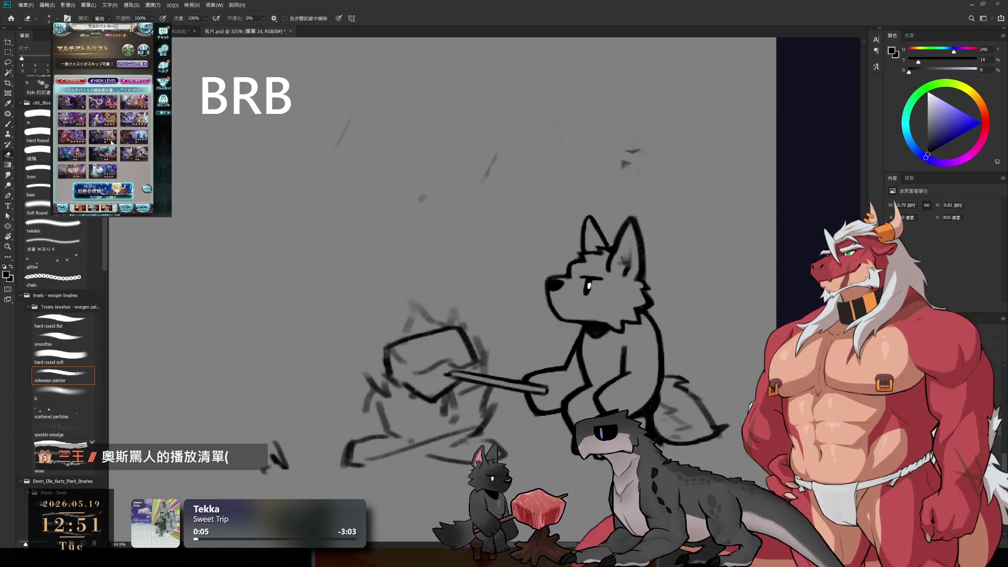
left_click(136, 145)
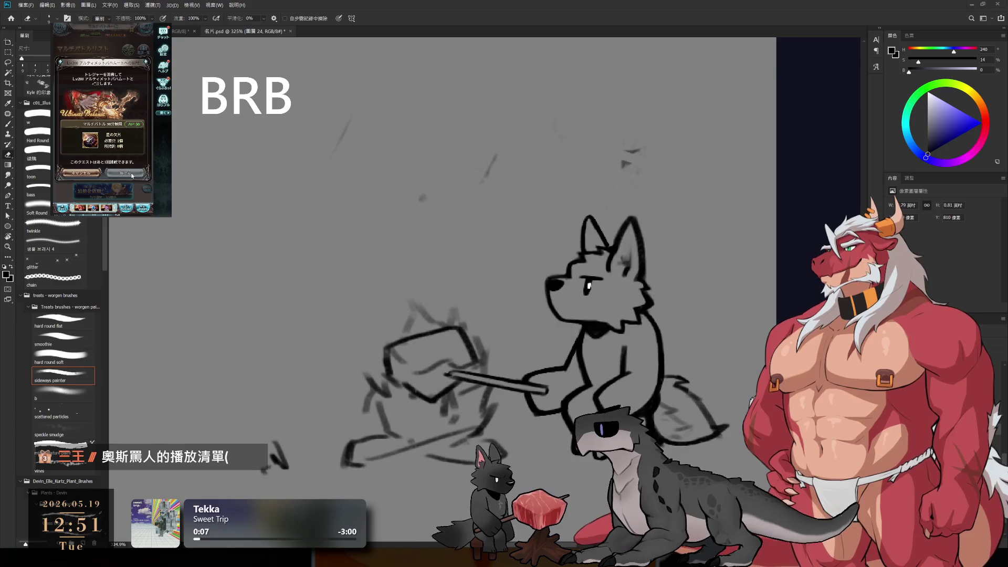
left_click(89, 141)
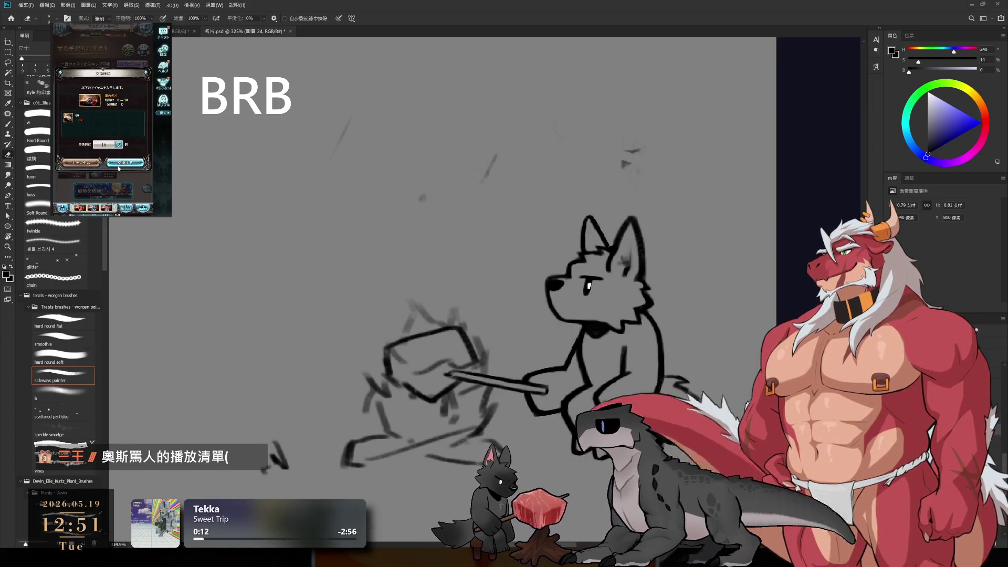
left_click(125, 162)
left_click(103, 146)
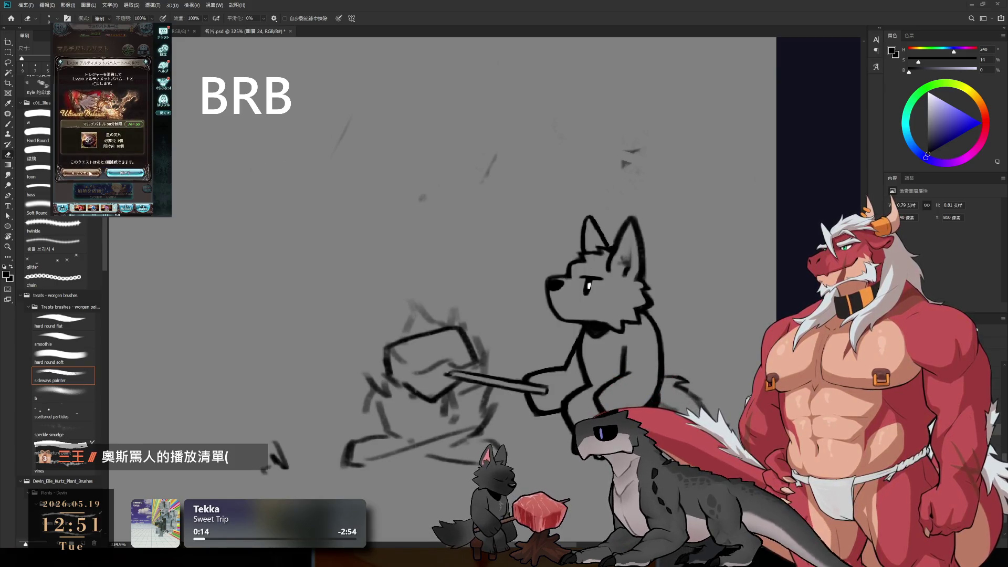
left_click(117, 173)
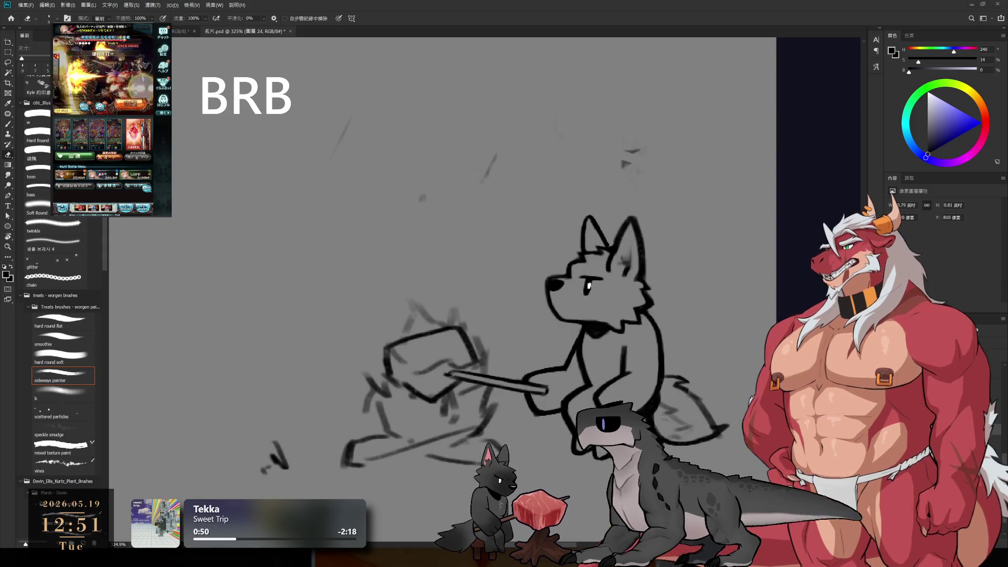
scroll(540, 173, "down", 3)
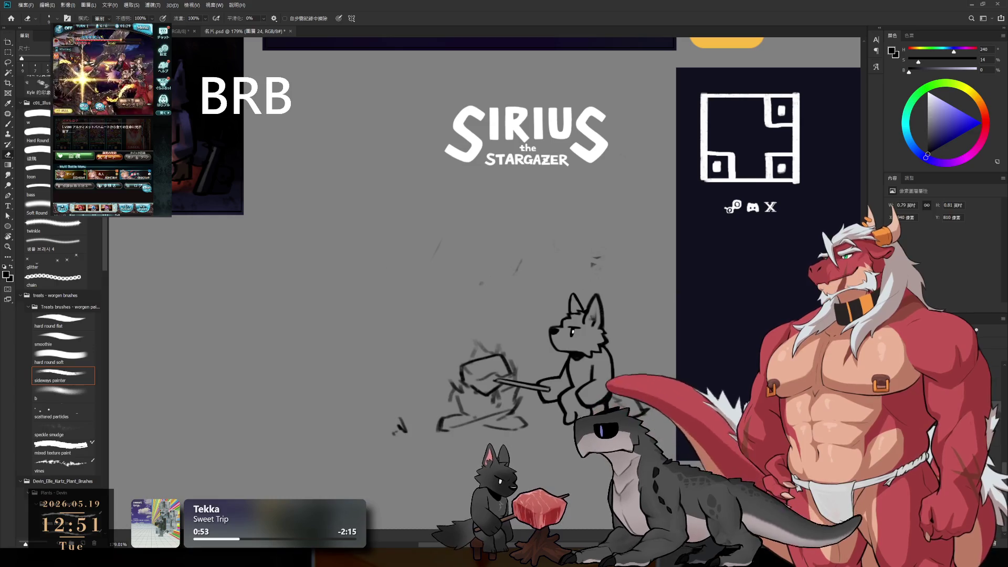
key("ctrl+comma")
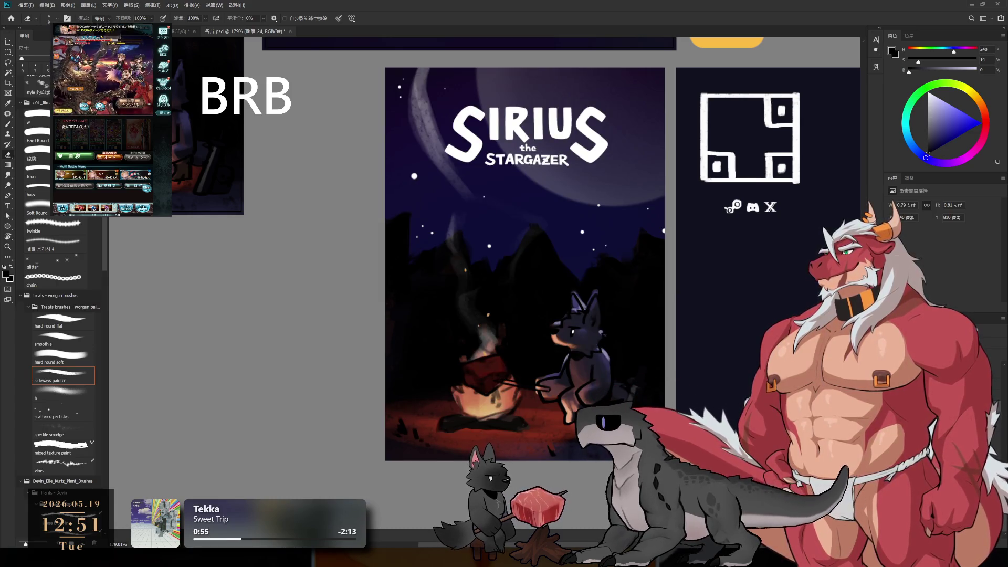
key("ctrl+comma")
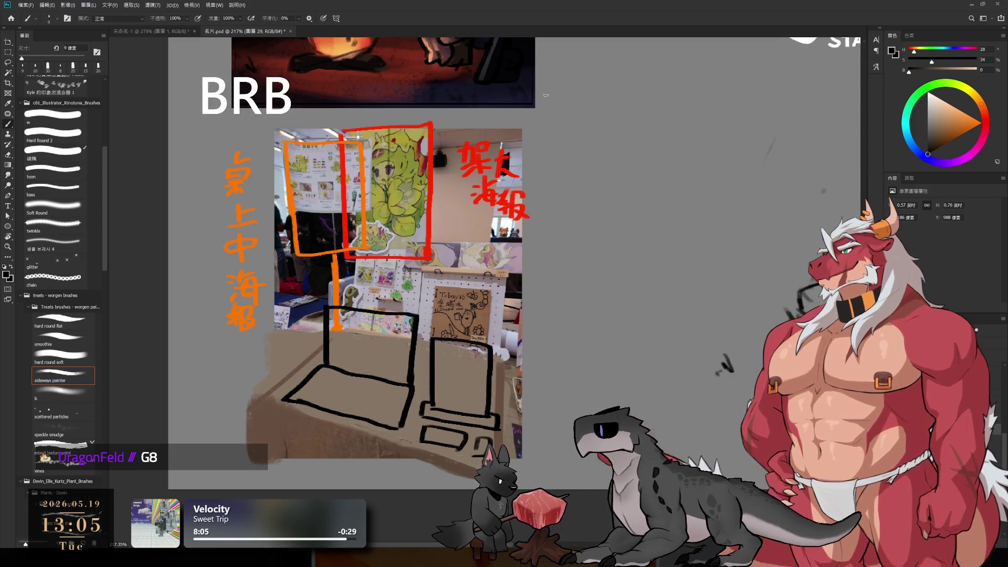
Pan the booth photo further left.
left_click_drag(552, 321, 470, 329)
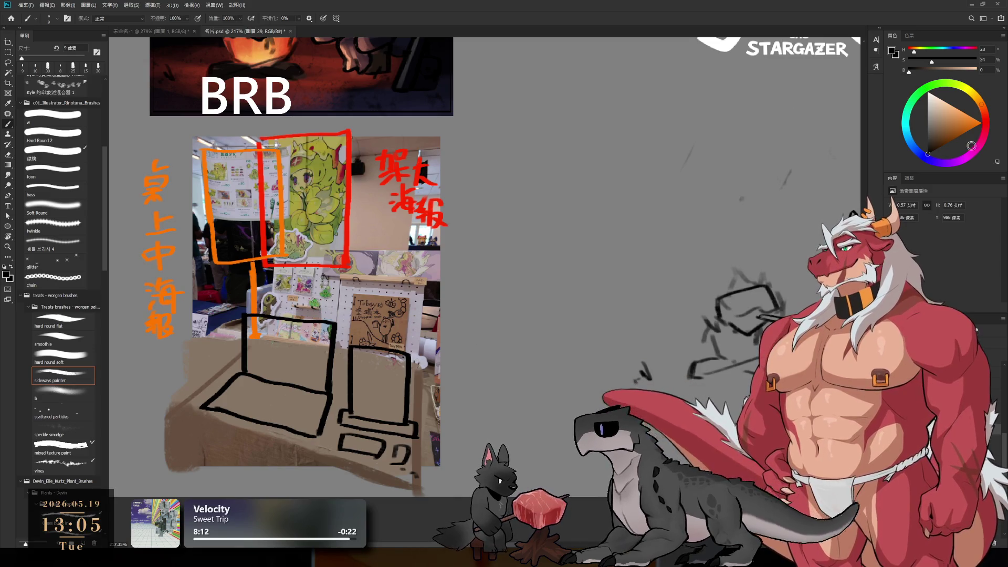
Paint a vivid blue 工 mark with an upward arrow beside the pegboard at 15 px.
left_click(909, 144)
left_click_drag(389, 304, 447, 312)
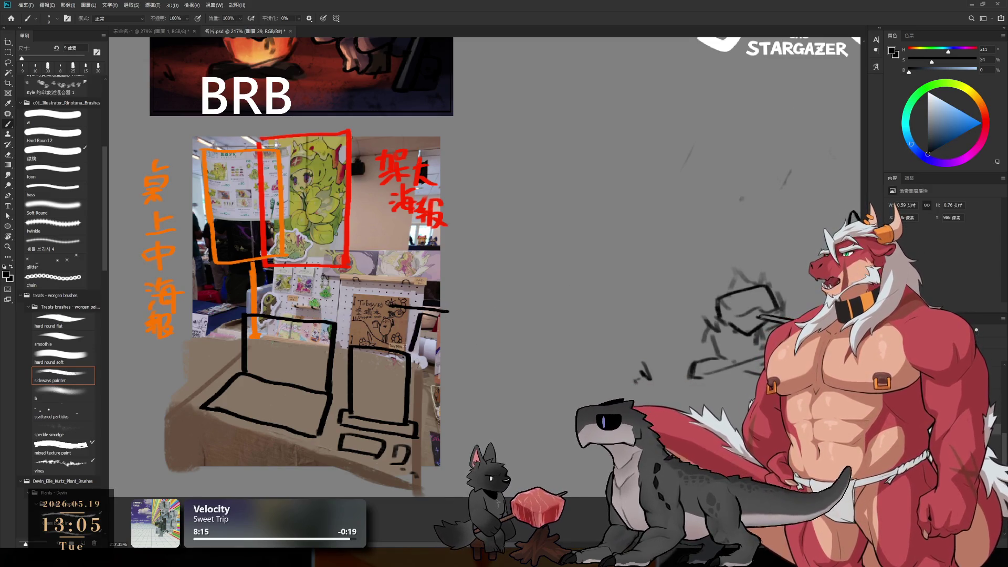
left_click(977, 125)
key("bracketright")
key("bracketright")
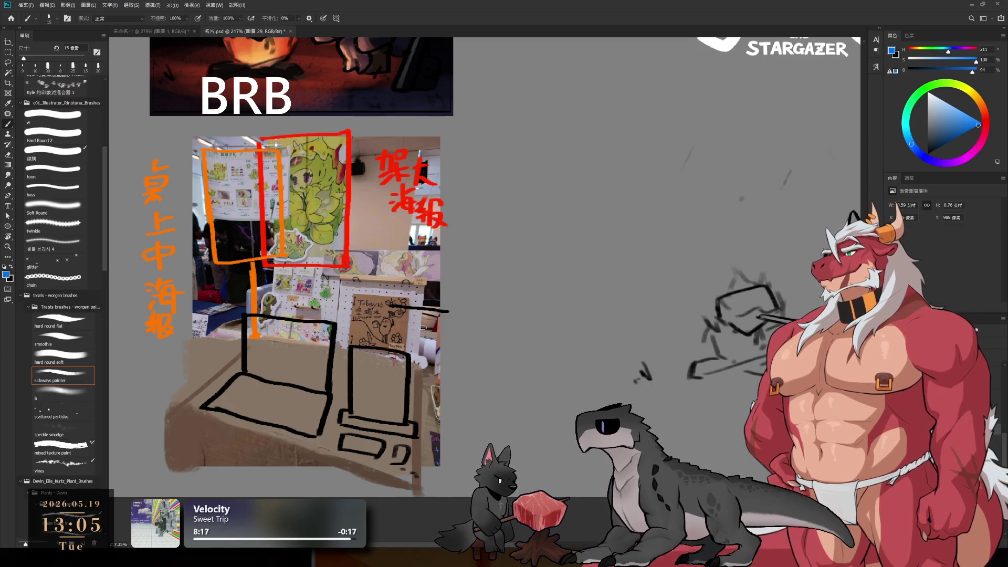
key("ctrl+z")
mouse_move(379, 305)
left_mouse_down()
mouse_move(454, 310)
mouse_move(413, 349)
mouse_move(441, 351)
left_mouse_up()
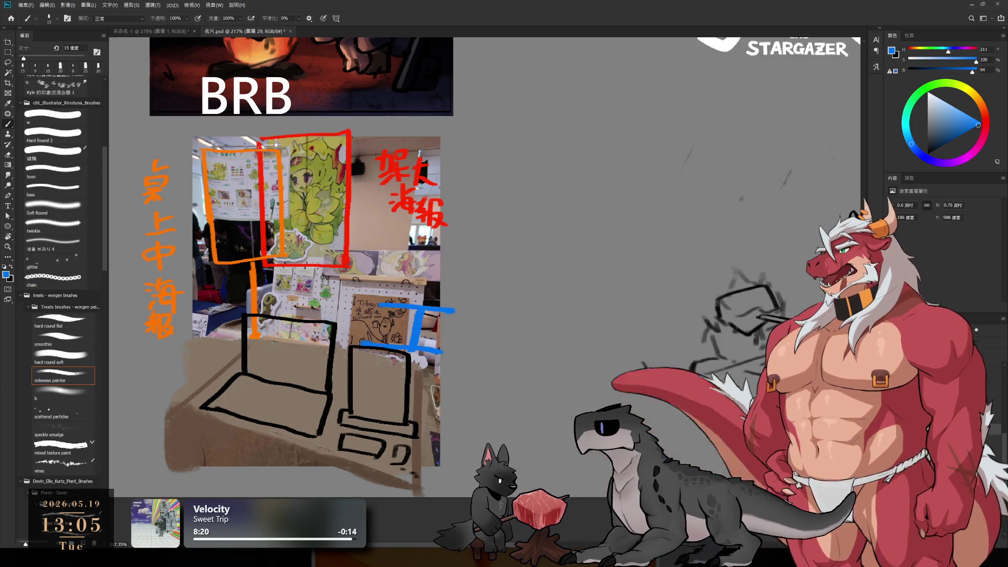
left_click_drag(380, 294, 385, 259)
left_click_drag(367, 272, 395, 273)
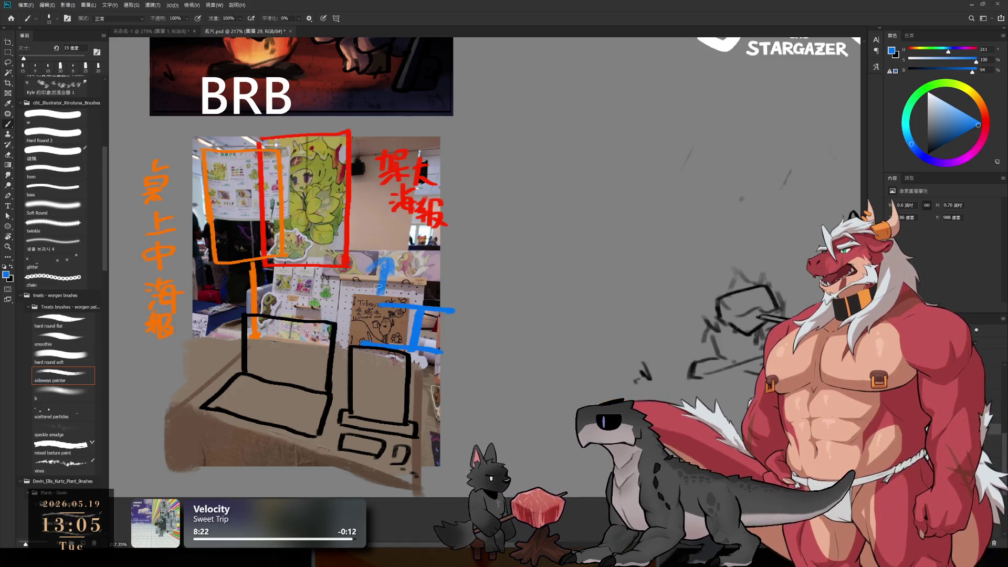
Switch to black and outline a tall poster stand right of the photo.
scroll(546, 220, "up", 2)
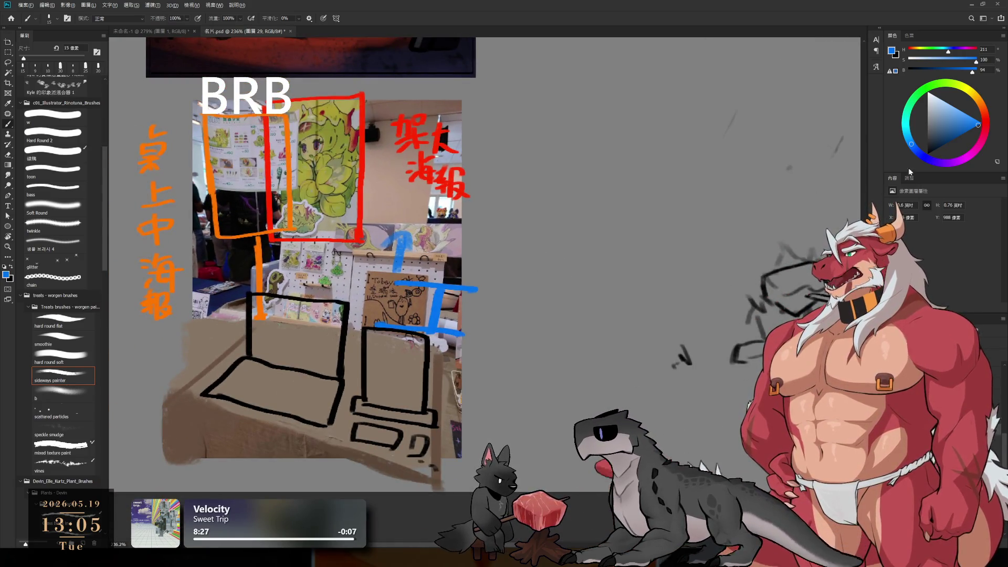
key("d")
mouse_move(520, 345)
left_mouse_down()
mouse_move(495, 393)
mouse_move(495, 371)
mouse_move(540, 357)
mouse_move(651, 380)
left_mouse_up()
key("ctrl+z")
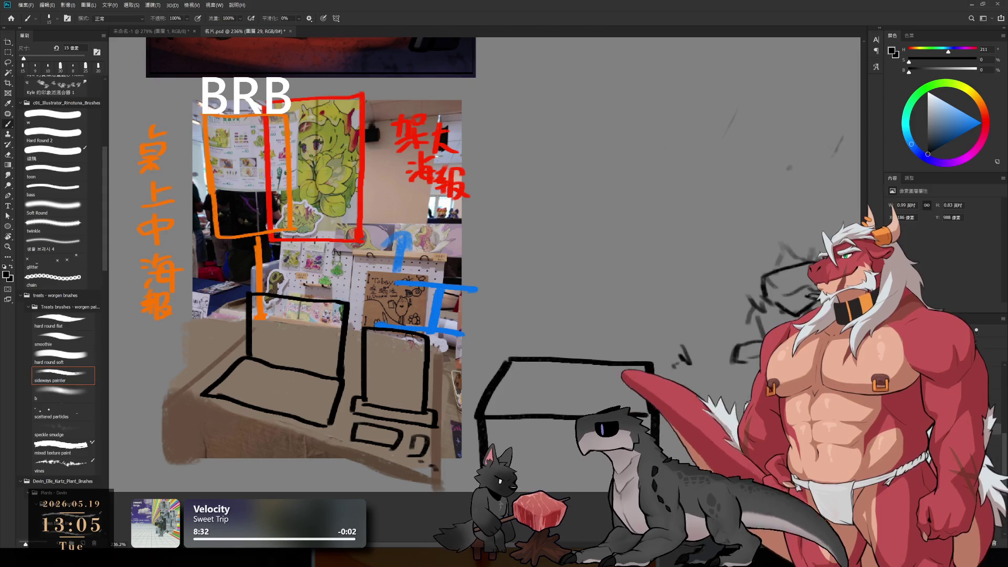
mouse_move(494, 135)
left_mouse_down()
mouse_move(505, 362)
mouse_move(541, 125)
mouse_move(654, 127)
mouse_move(657, 362)
left_mouse_up()
Add a crossbar near the stand's top and write 海報 inside it.
left_click_drag(498, 160, 654, 159)
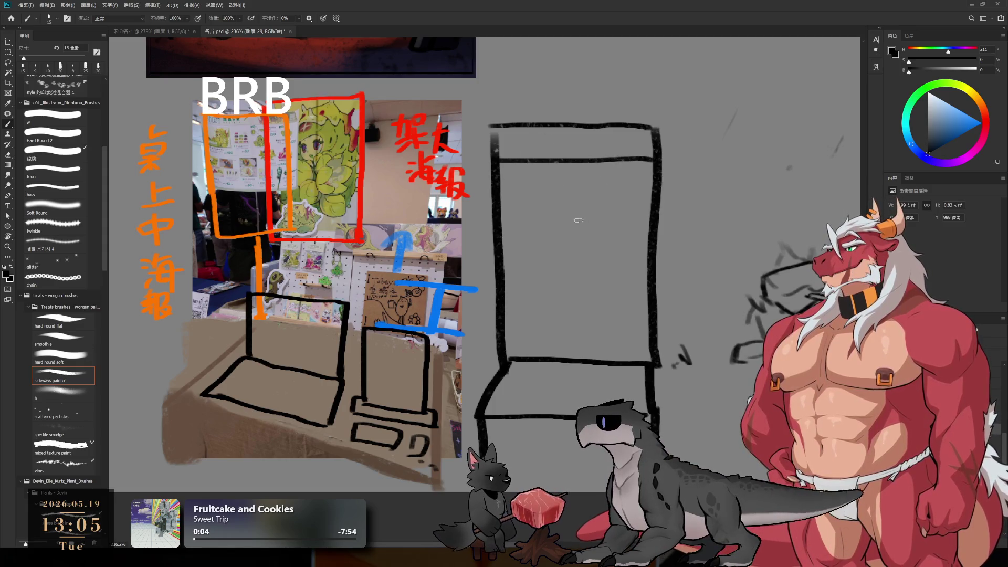
left_click_drag(529, 188, 544, 190)
left_click_drag(529, 199, 551, 211)
mouse_move(558, 174)
left_mouse_down()
mouse_move(547, 200)
mouse_move(586, 185)
left_mouse_up()
mouse_move(555, 198)
left_mouse_down()
mouse_move(558, 224)
mouse_move(586, 220)
left_mouse_up()
mouse_move(555, 195)
left_mouse_down()
mouse_move(587, 210)
mouse_move(585, 239)
left_mouse_up()
left_click_drag(570, 206, 597, 208)
left_click_drag(548, 241, 558, 260)
left_click_drag(544, 255, 555, 277)
mouse_move(553, 242)
left_mouse_down()
mouse_move(583, 241)
mouse_move(577, 263)
left_mouse_up()
mouse_move(557, 251)
left_mouse_down()
mouse_move(560, 284)
mouse_move(583, 262)
left_mouse_up()
left_click_drag(564, 268, 586, 284)
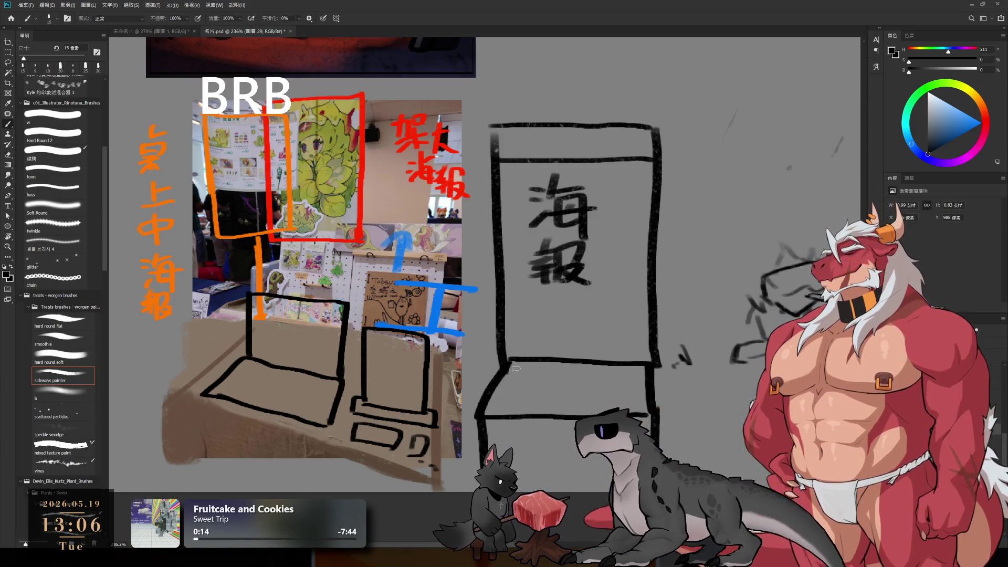
Draw a small table box at the stand's base, erasing the messy corner strokes.
key("bracketright")
key("bracketright")
key("bracketright")
mouse_move(507, 357)
left_mouse_down()
mouse_move(525, 367)
mouse_move(511, 363)
mouse_move(525, 354)
mouse_move(517, 349)
mouse_move(559, 341)
mouse_move(549, 376)
left_mouse_up()
key("e")
key("b")
mouse_move(502, 378)
left_mouse_down()
mouse_move(485, 398)
mouse_move(542, 406)
left_mouse_up()
key("e")
mouse_move(575, 374)
left_mouse_down()
mouse_move(551, 343)
mouse_move(555, 377)
left_mouse_up()
key("b")
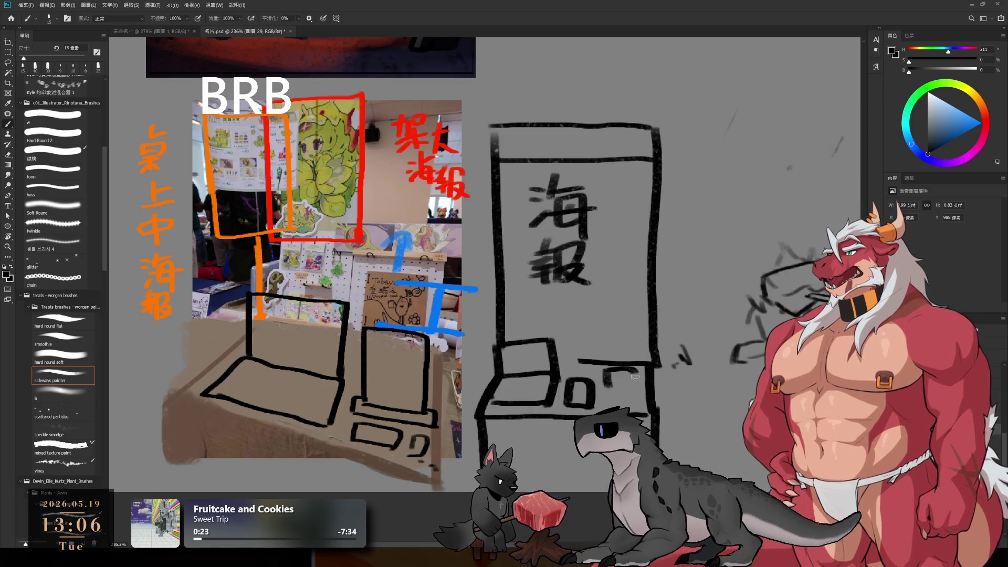
Sketch a stick-figure visitor with a round head to the right of the stand.
left_click_drag(700, 388, 640, 393)
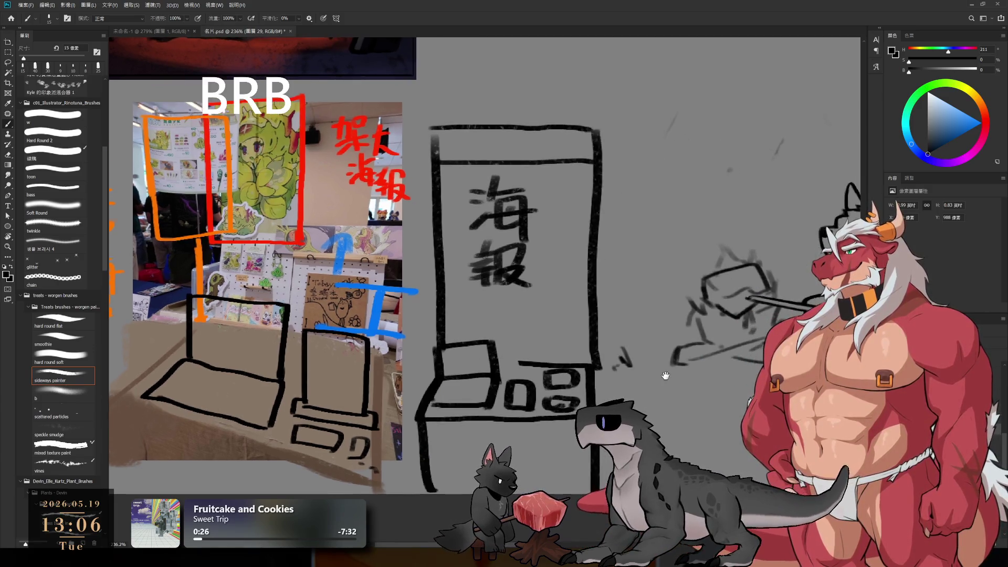
mouse_move(635, 240)
left_mouse_down()
mouse_move(609, 297)
mouse_move(644, 322)
left_mouse_up()
key("ctrl+z")
left_click_drag(644, 257, 662, 303)
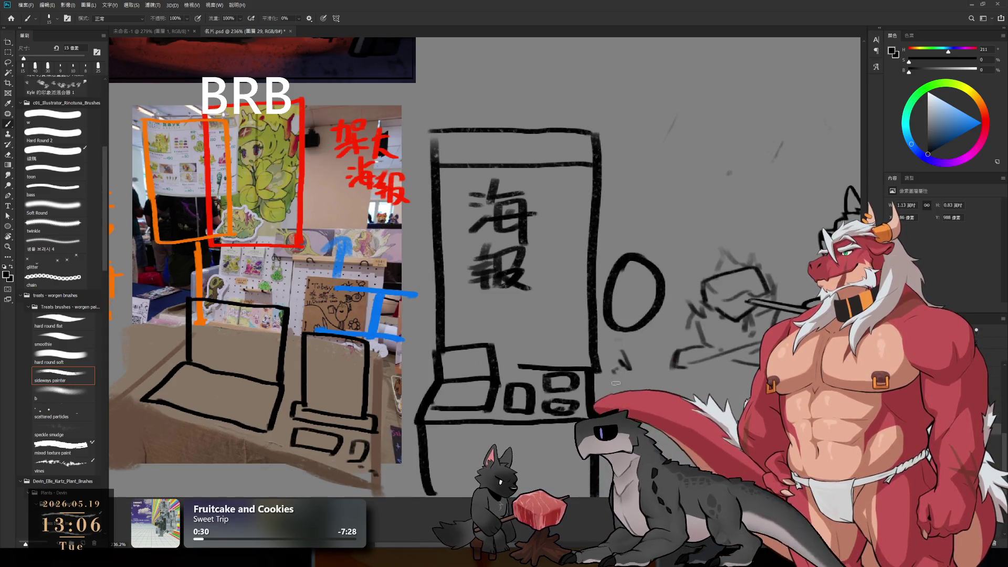
left_click_drag(621, 344, 618, 408)
left_click_drag(642, 340, 663, 408)
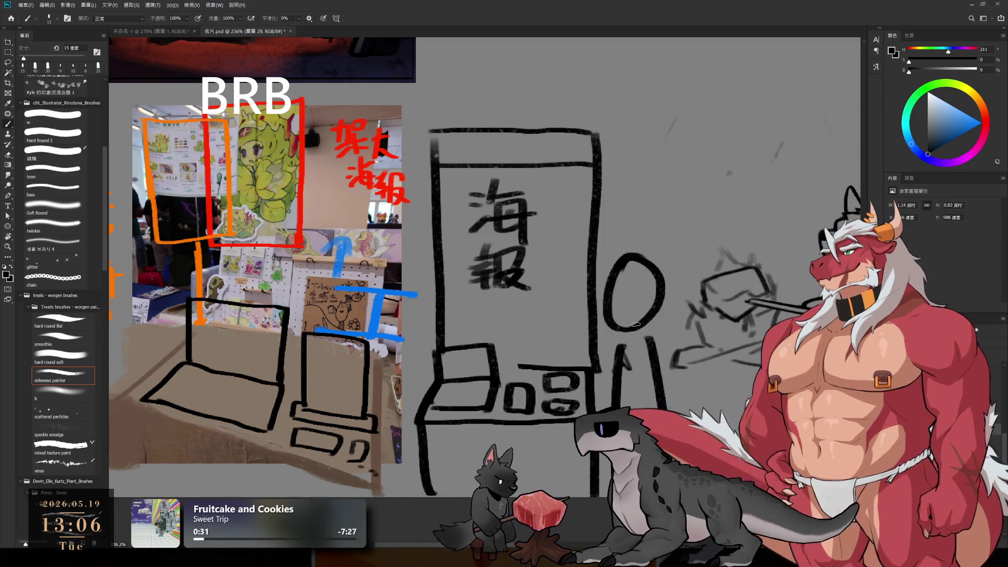
Draw small items on top of the table box.
left_click_drag(564, 336, 616, 378)
key("ctrl+z")
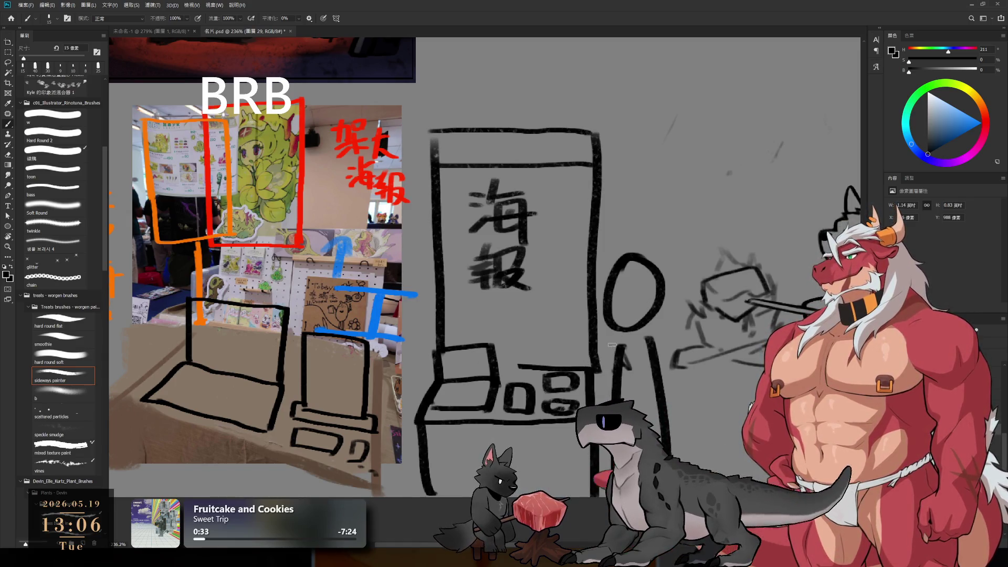
left_click_drag(557, 336, 572, 368)
left_click_drag(572, 370, 608, 374)
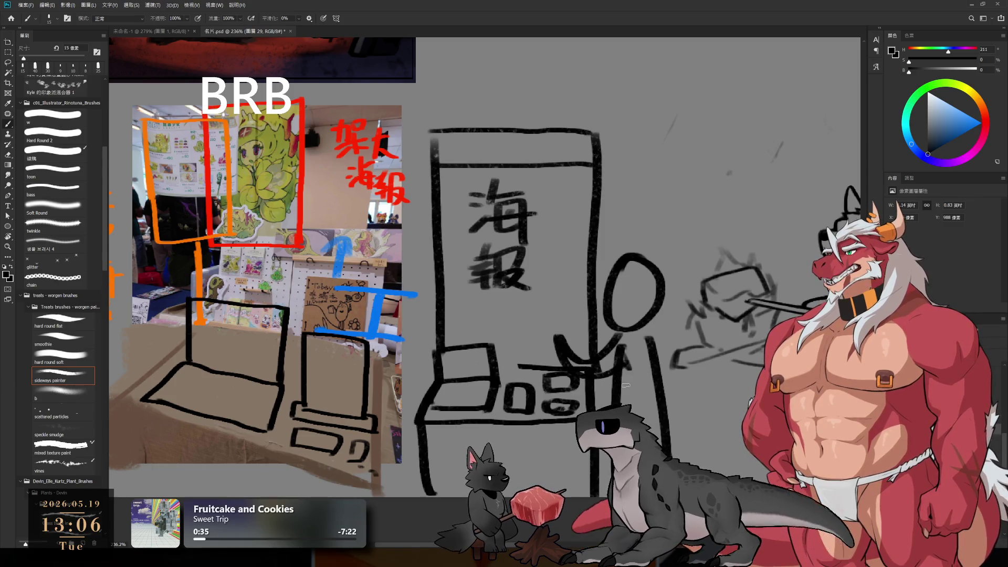
scroll(513, 324, "left", 6)
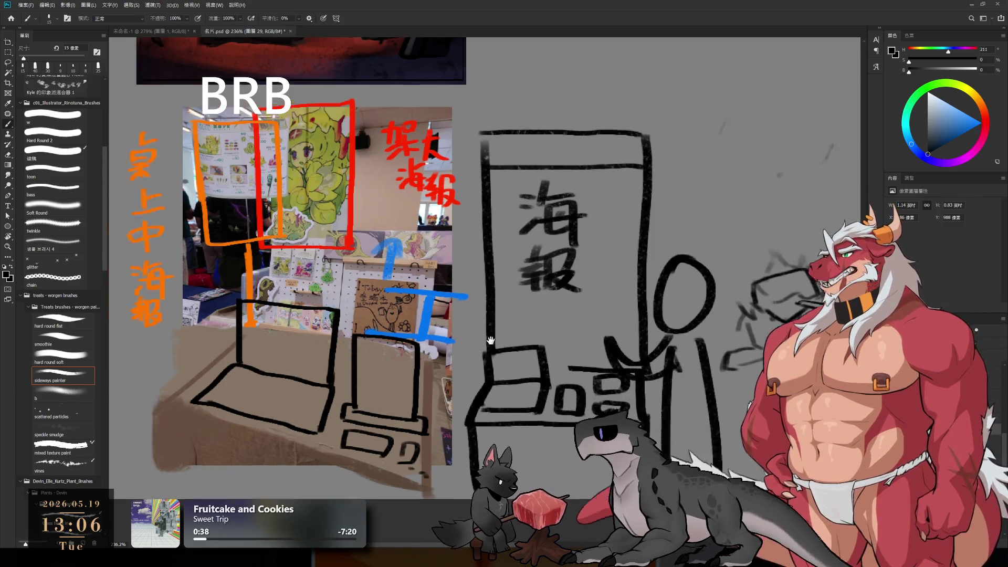
scroll(519, 341, "up", 2)
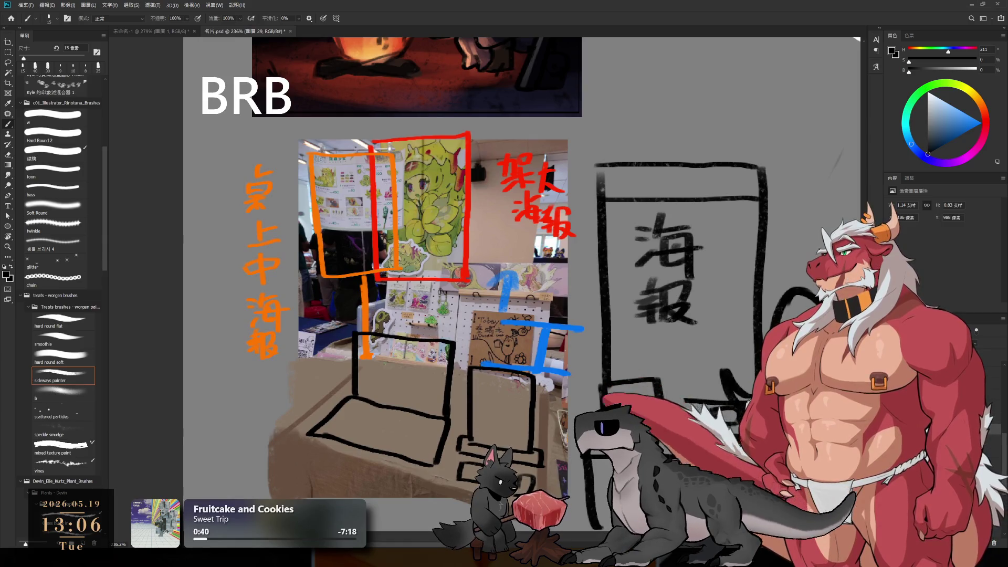
Draw a stick-figure visitor with body lines and an arm over the booth photo.
mouse_move(515, 231)
left_mouse_down()
mouse_move(489, 260)
mouse_move(514, 232)
left_mouse_up()
mouse_move(502, 283)
left_mouse_down()
mouse_move(494, 358)
mouse_move(525, 368)
mouse_move(489, 366)
left_mouse_up()
key("ctrl+z")
left_click_drag(526, 317, 559, 265)
key("ctrl+z")
left_click_drag(525, 322, 560, 274)
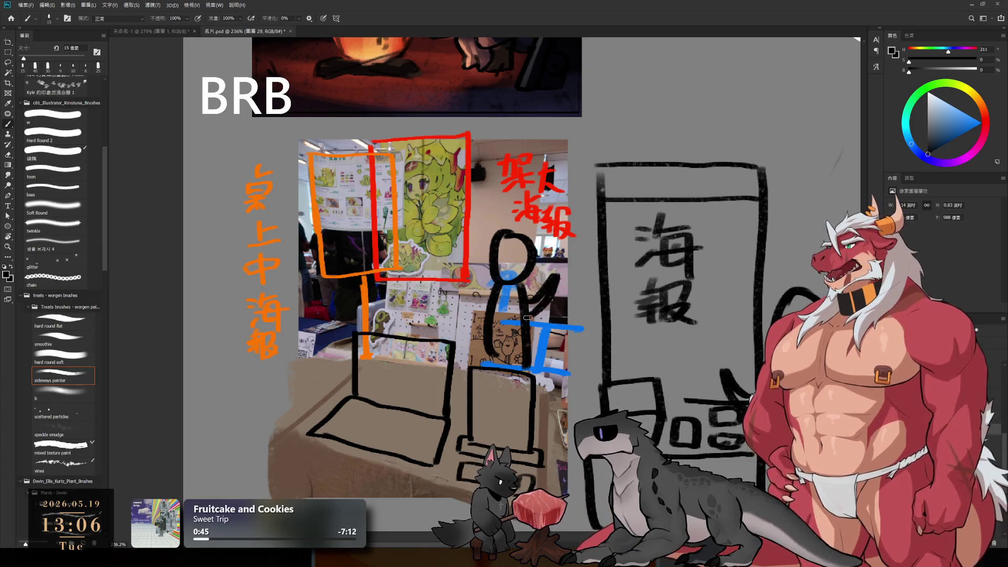
Try and undo a large rounded head outline left of the photo.
left_click_drag(557, 456, 567, 367)
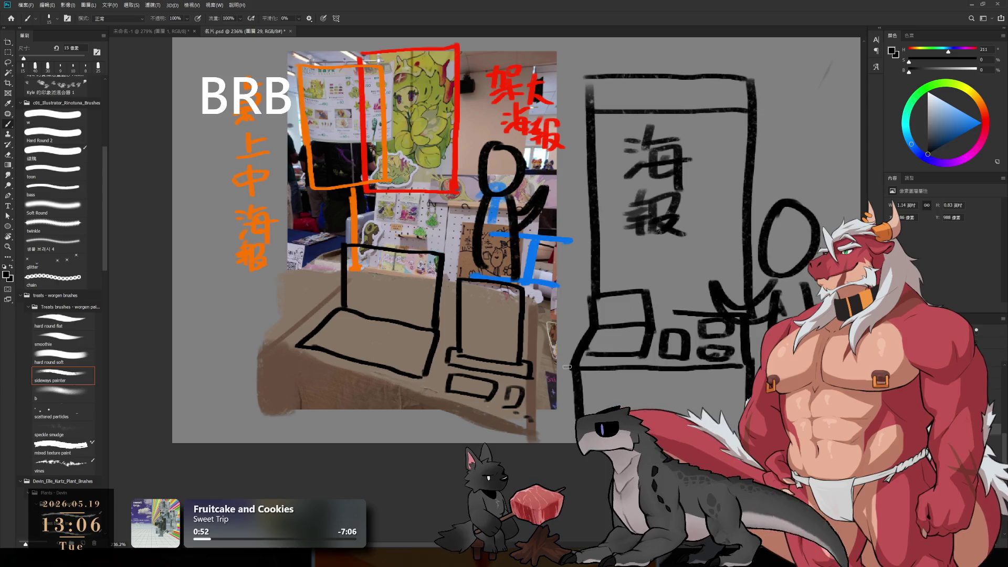
left_click_drag(502, 392, 529, 309)
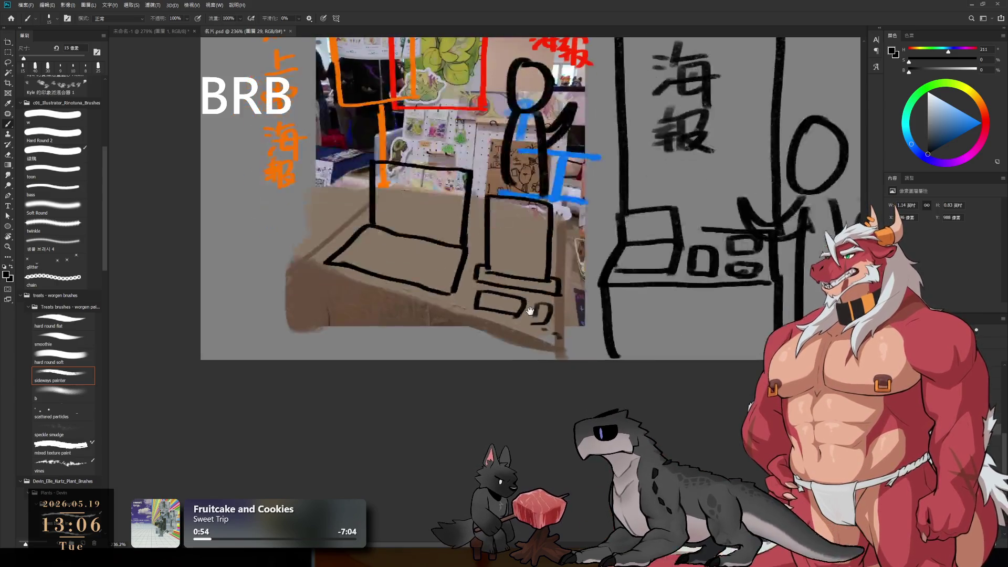
key("ctrl+z")
mouse_move(230, 241)
left_mouse_down()
mouse_move(250, 160)
mouse_move(309, 221)
mouse_move(302, 246)
left_mouse_up()
mouse_move(215, 231)
left_mouse_down()
mouse_move(242, 264)
mouse_move(307, 241)
left_mouse_up()
key("ctrl+z")
key("ctrl+z")
key("ctrl+z")
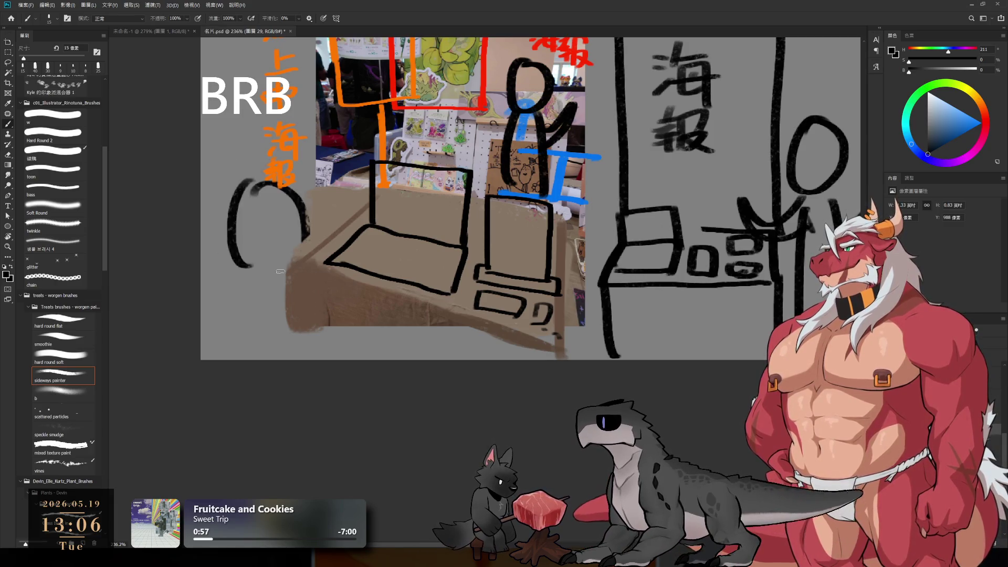
left_click_drag(244, 257, 242, 360)
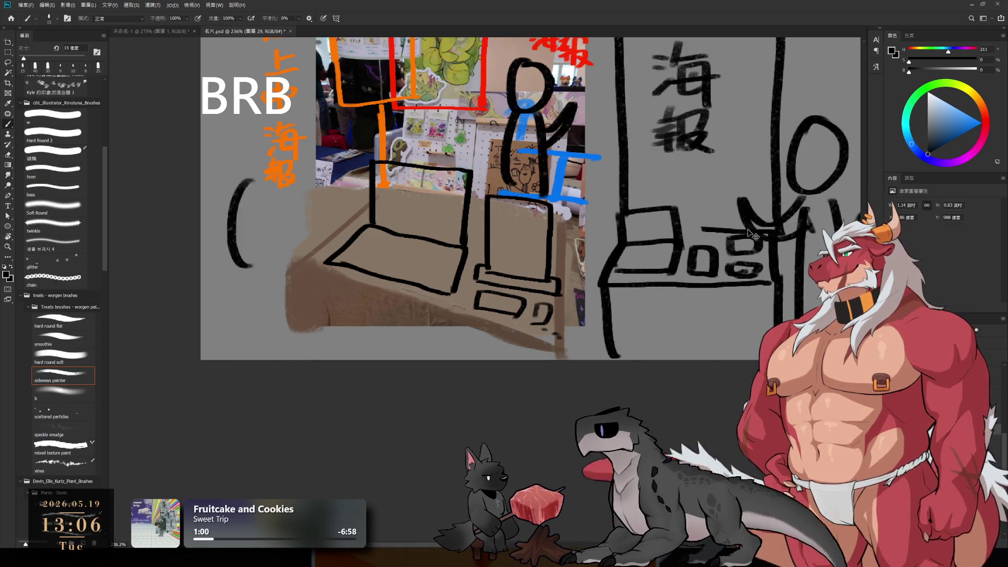
key("ctrl+z")
key("ctrl+z")
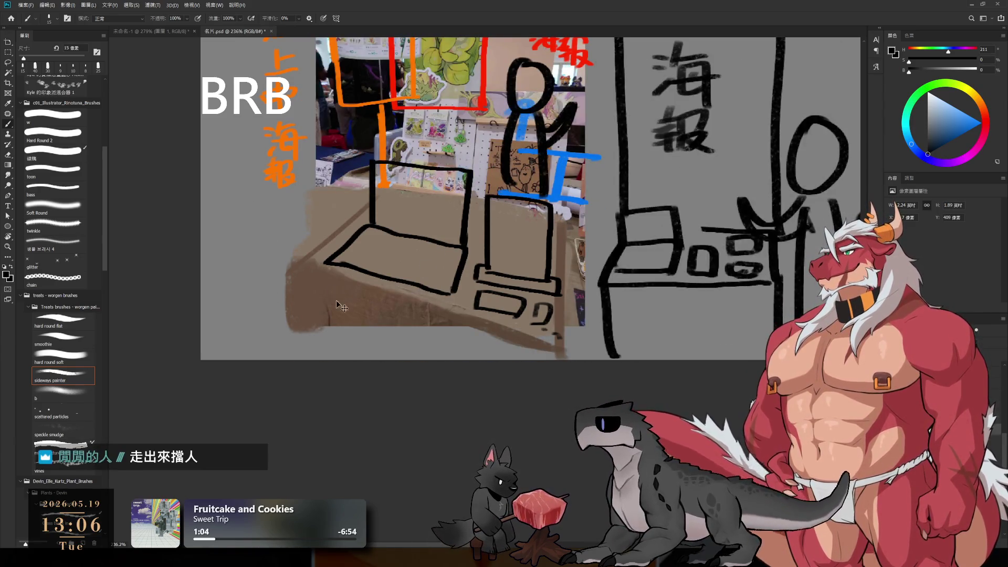
key("ctrl+z")
Sketch two curved sides of a visitor figure, undoing failed tries, then pan up.
mouse_move(265, 173)
left_mouse_down()
mouse_move(231, 225)
mouse_move(247, 270)
left_mouse_up()
mouse_move(294, 178)
left_mouse_down()
mouse_move(305, 265)
mouse_move(233, 288)
mouse_move(234, 360)
left_mouse_up()
key("ctrl+z")
left_click_drag(315, 252, 301, 361)
key("ctrl+z")
mouse_move(339, 284)
left_mouse_down()
mouse_move(305, 331)
mouse_move(310, 302)
mouse_move(305, 320)
left_mouse_up()
key("ctrl+z")
left_click_drag(375, 303, 413, 356)
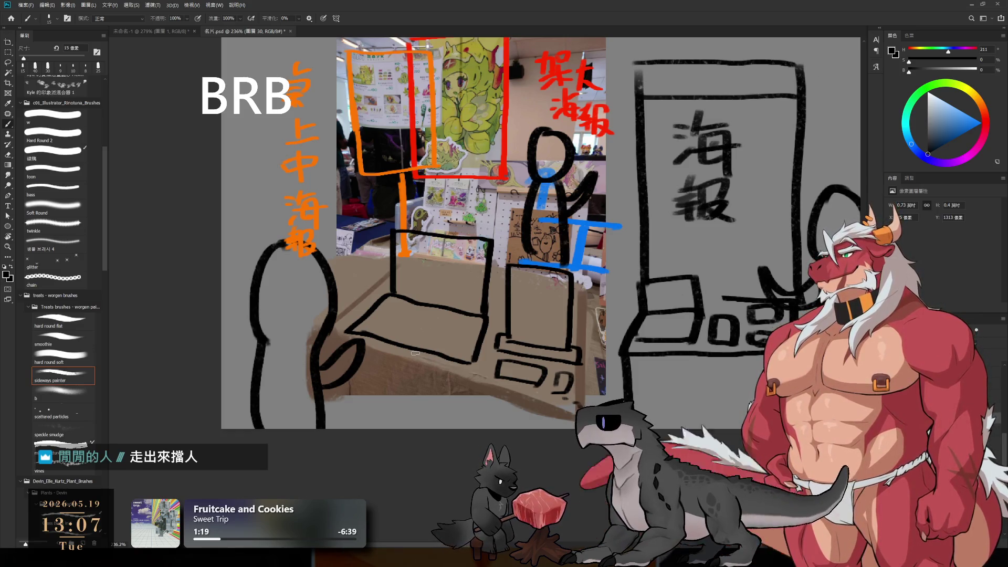
left_click_drag(415, 353, 359, 420)
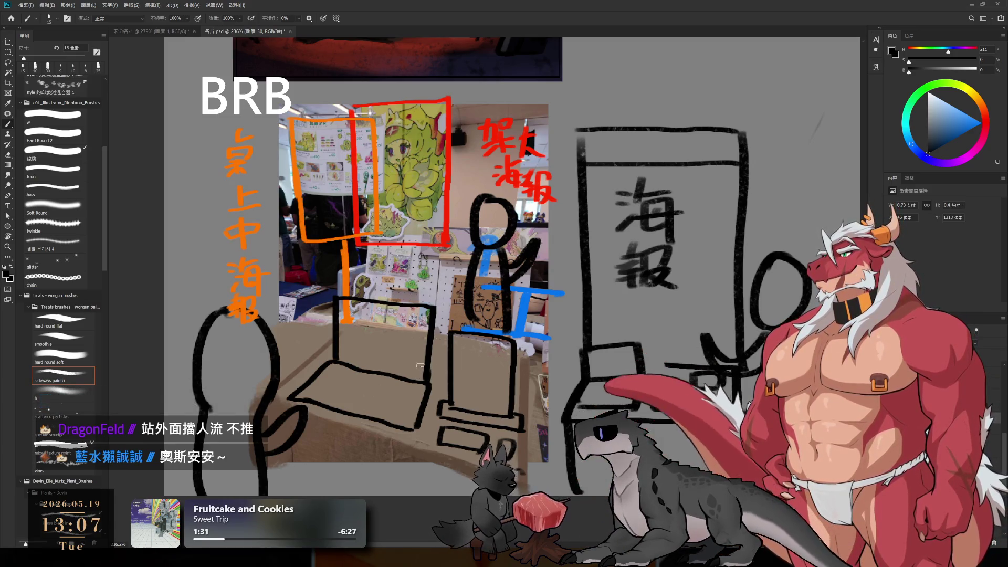
Erase the black loop left of the laptop with a 70 px eraser, then return to a 10 px brush.
key("e")
mouse_move(223, 302)
left_mouse_down()
mouse_move(220, 480)
mouse_move(269, 457)
mouse_move(297, 420)
mouse_move(289, 425)
left_mouse_up()
key("bracketright")
key("bracketright")
key("bracketright")
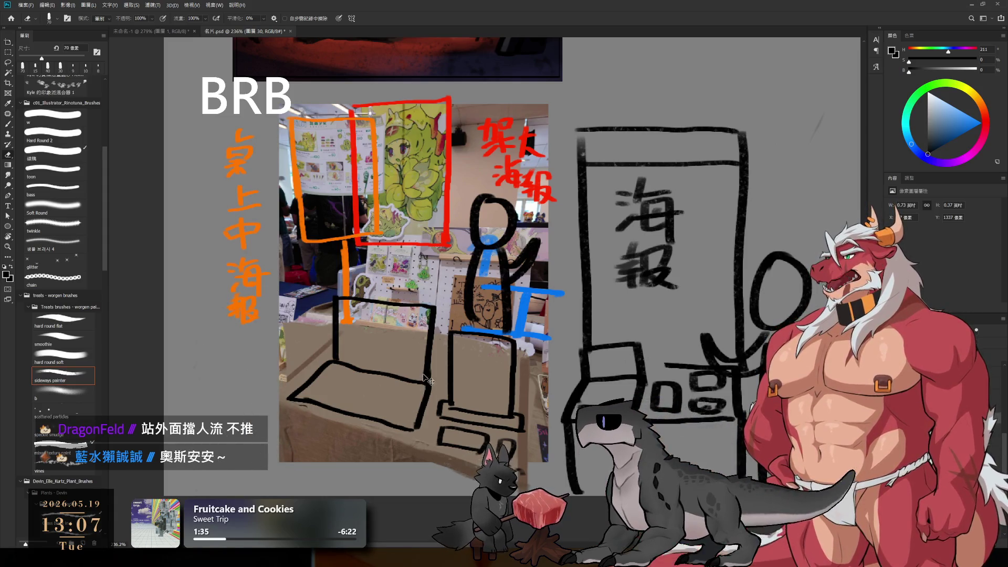
key("b")
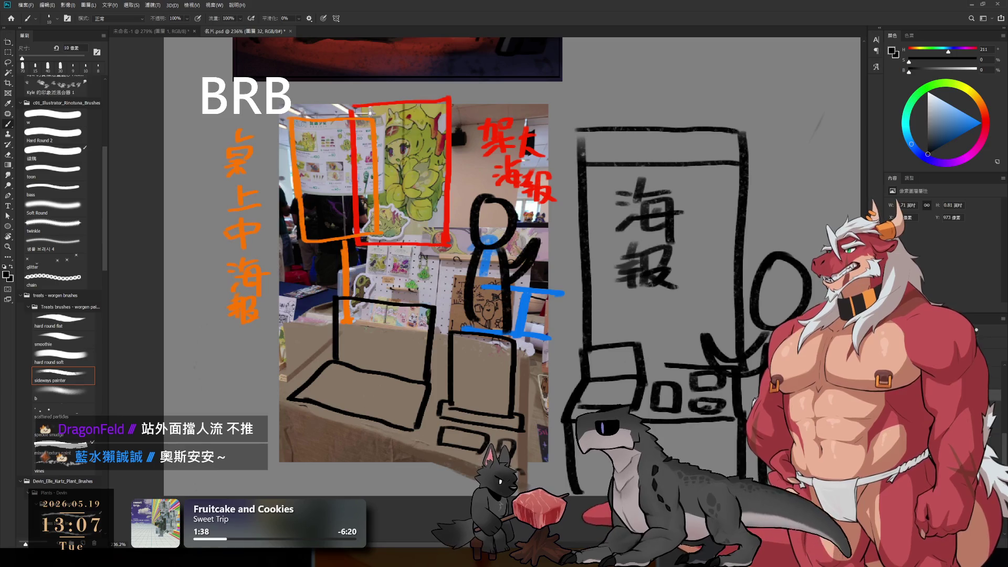
key("bracketleft")
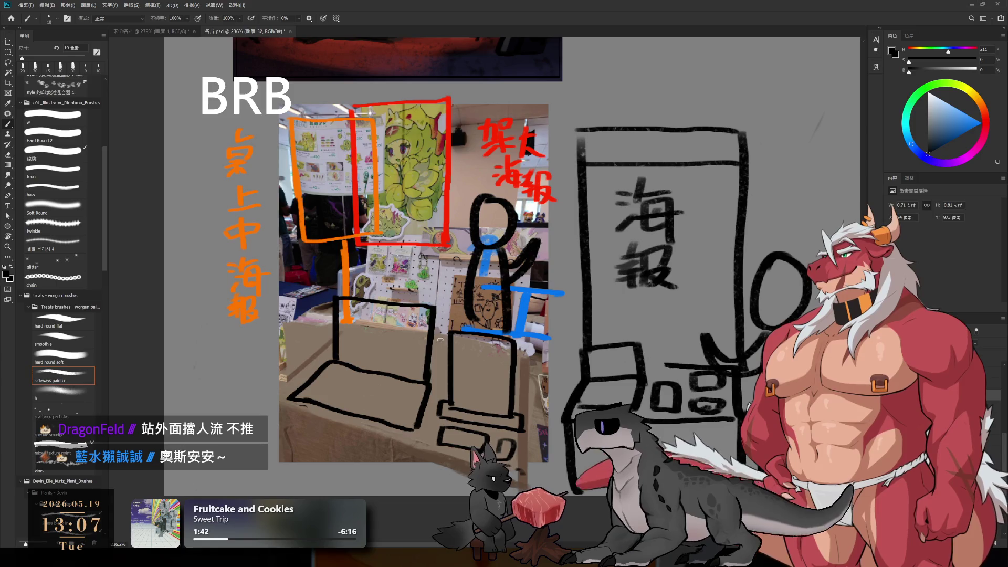
Try a hatched frame over the table area, then undo it and return to 20 px.
mouse_move(397, 340)
left_mouse_down()
mouse_move(427, 315)
mouse_move(520, 356)
left_mouse_up()
mouse_move(409, 315)
left_mouse_down()
mouse_move(407, 215)
mouse_move(464, 188)
mouse_move(507, 326)
left_mouse_up()
key("ctrl+z")
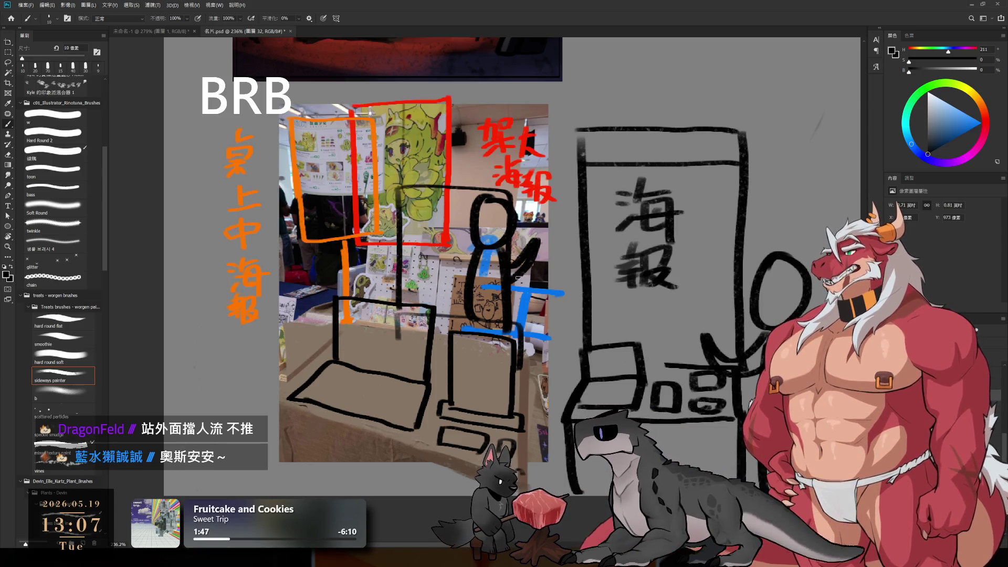
key("bracketright")
mouse_move(411, 197)
left_mouse_down()
mouse_move(419, 278)
mouse_move(461, 247)
mouse_move(472, 315)
mouse_move(498, 294)
left_mouse_up()
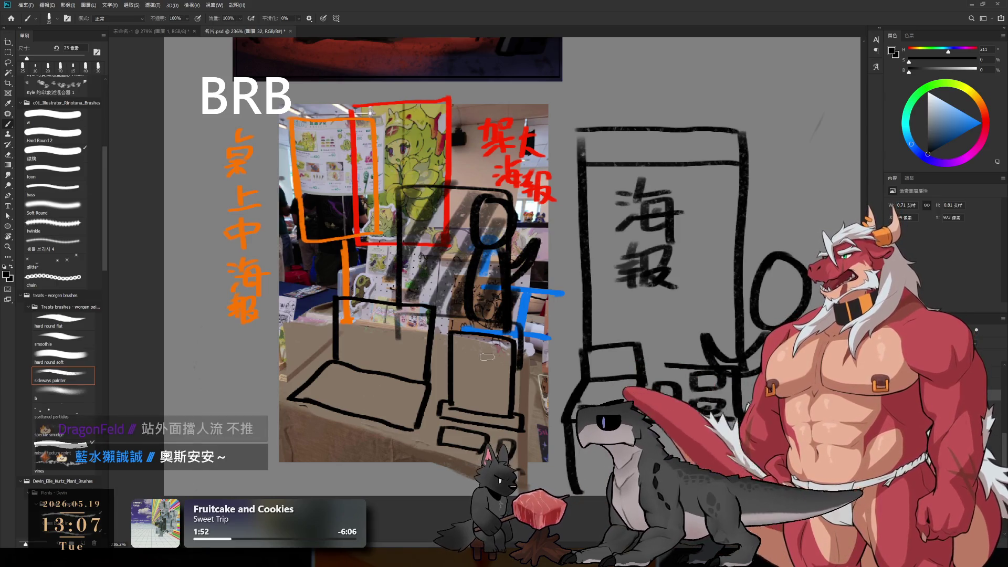
key("ctrl+z")
key("ctrl+z")
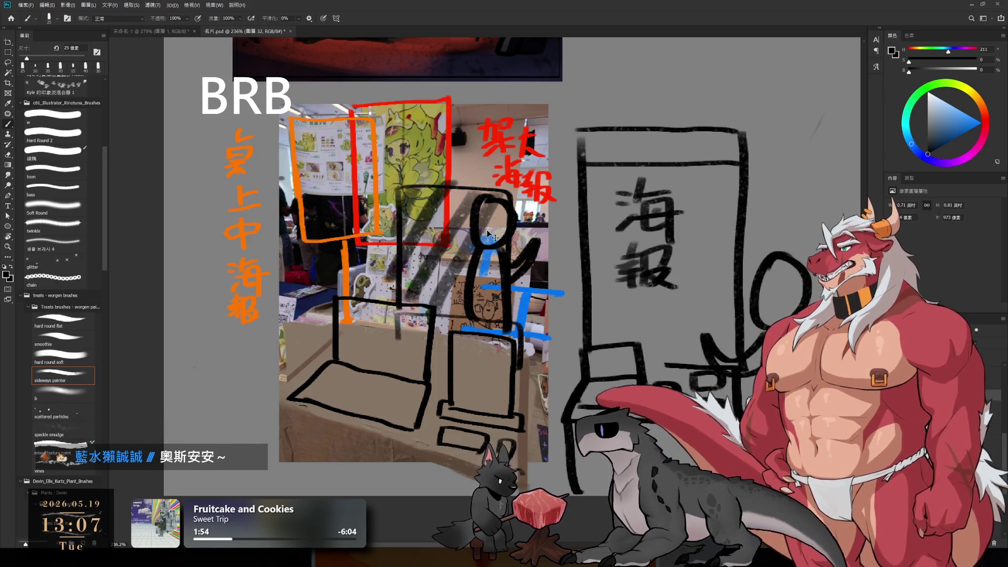
key("ctrl+z")
key("ctrl+z")
key("ctrl+z")
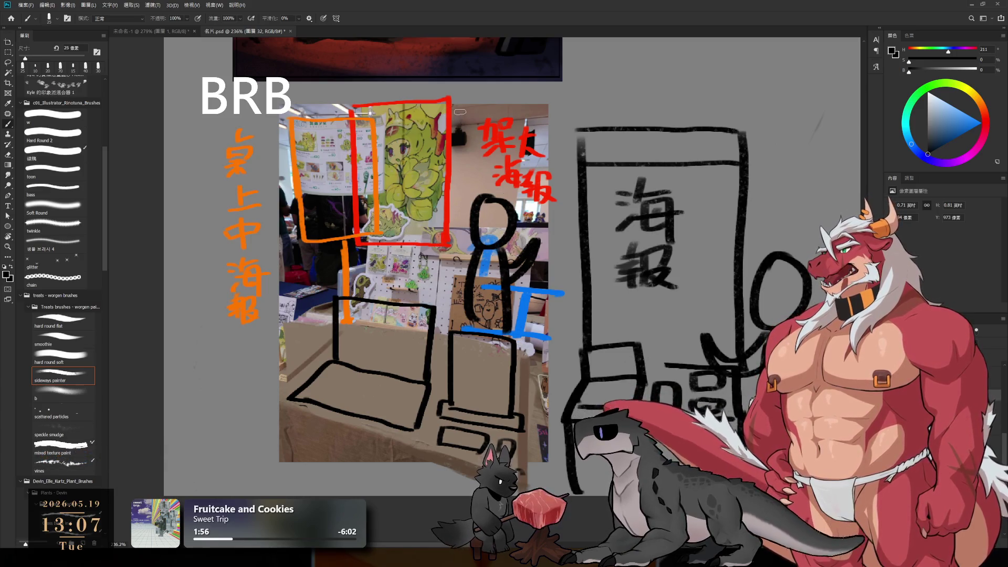
key("bracketleft")
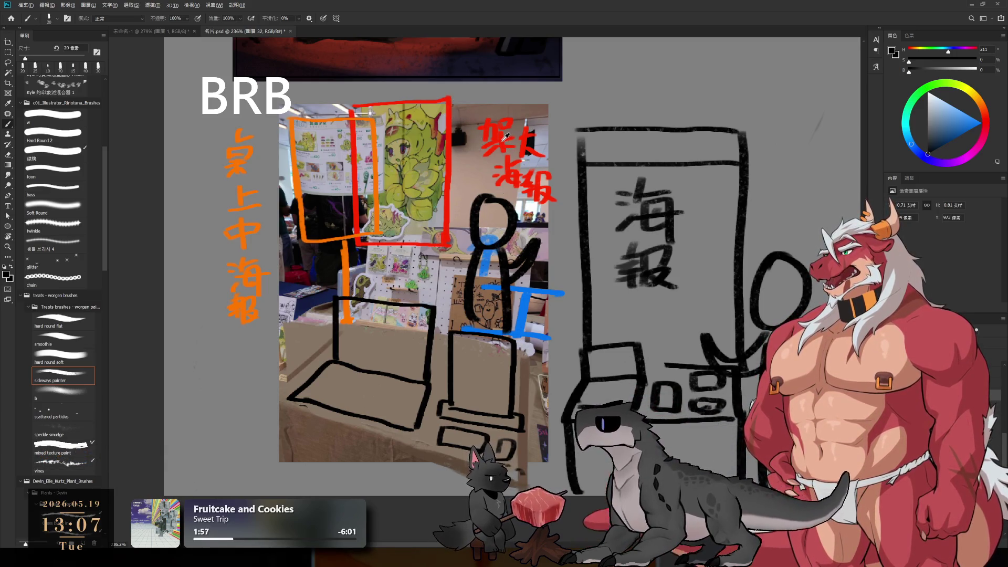
Sample the labels' red and draw a 10 px red arrow toward the big poster.
left_click(507, 137, "alt")
key("bracketleft")
mouse_move(498, 88)
left_mouse_down()
mouse_move(459, 126)
mouse_move(484, 128)
left_mouse_up()
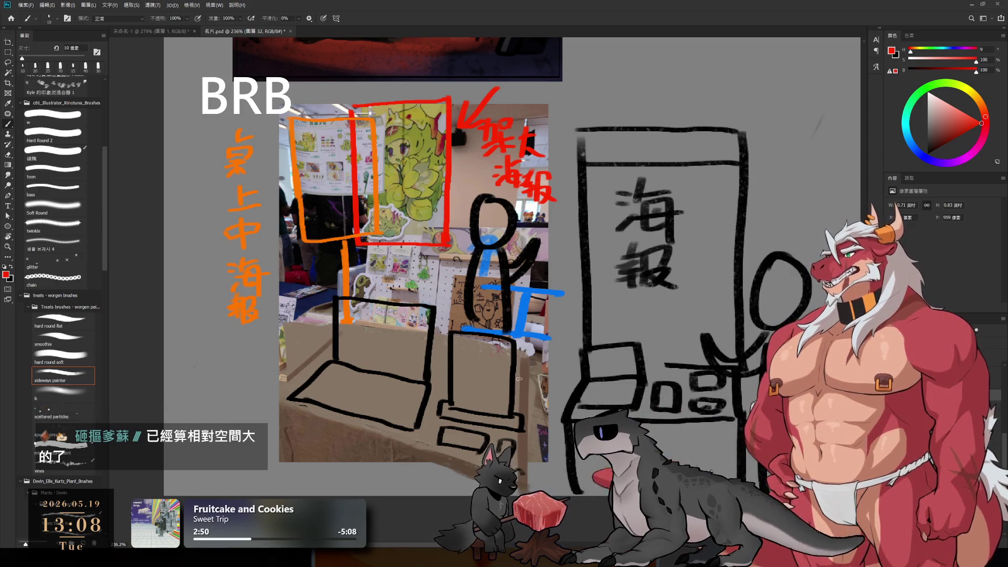
Make layer 圖層 30, holding the table sketches, the active layer.
left_click(430, 398, "ctrl")
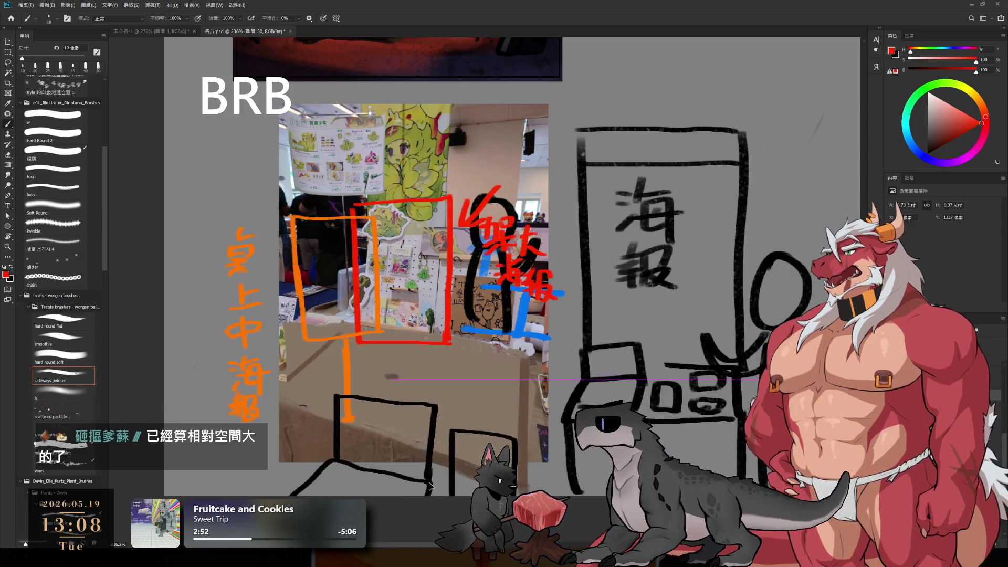
left_click(450, 443, "ctrl")
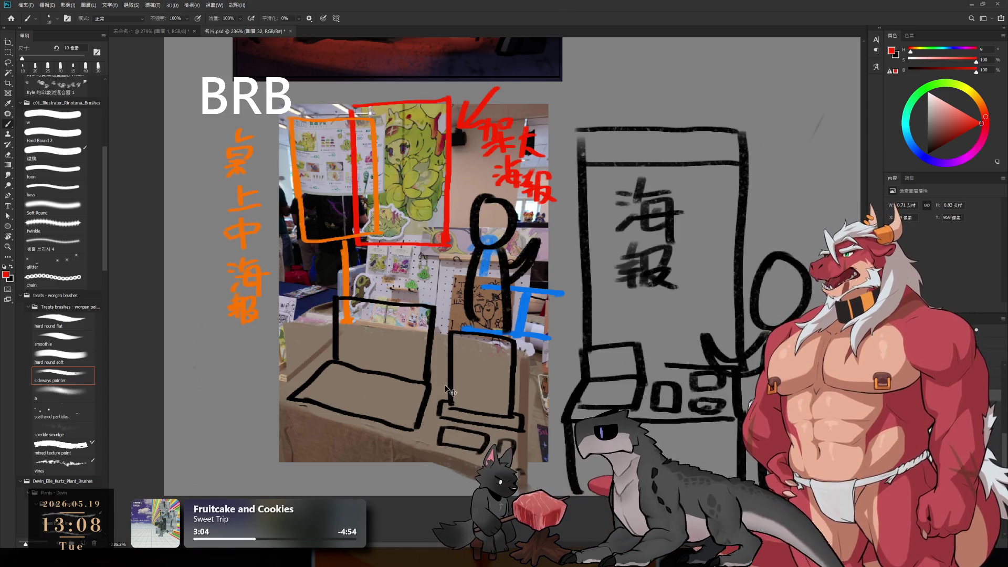
left_click(461, 379, "ctrl")
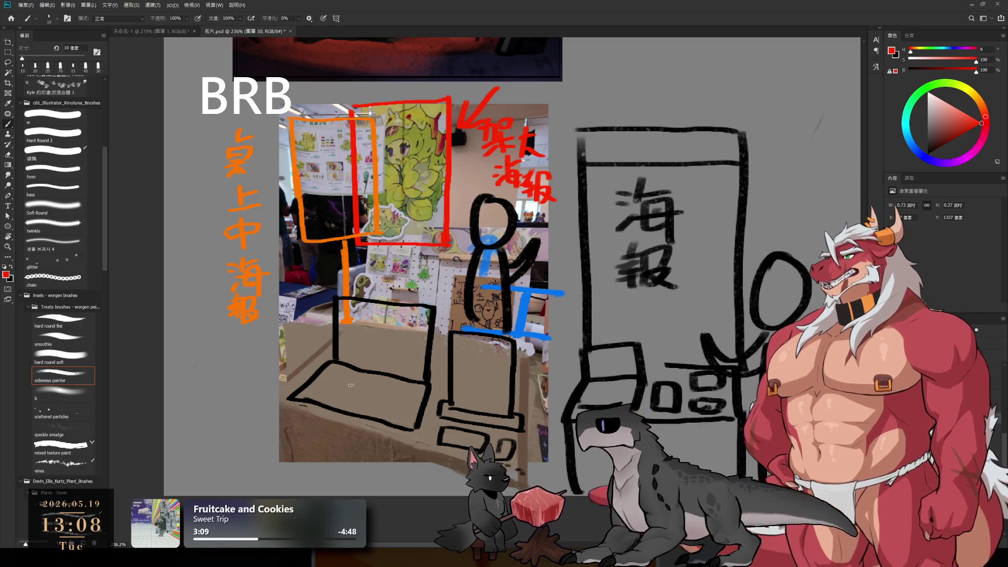
Undo a trial move of the table drawings and lasso-select the monitor sketch.
left_click_drag(431, 392, 445, 407)
key("ctrl+z")
key("l")
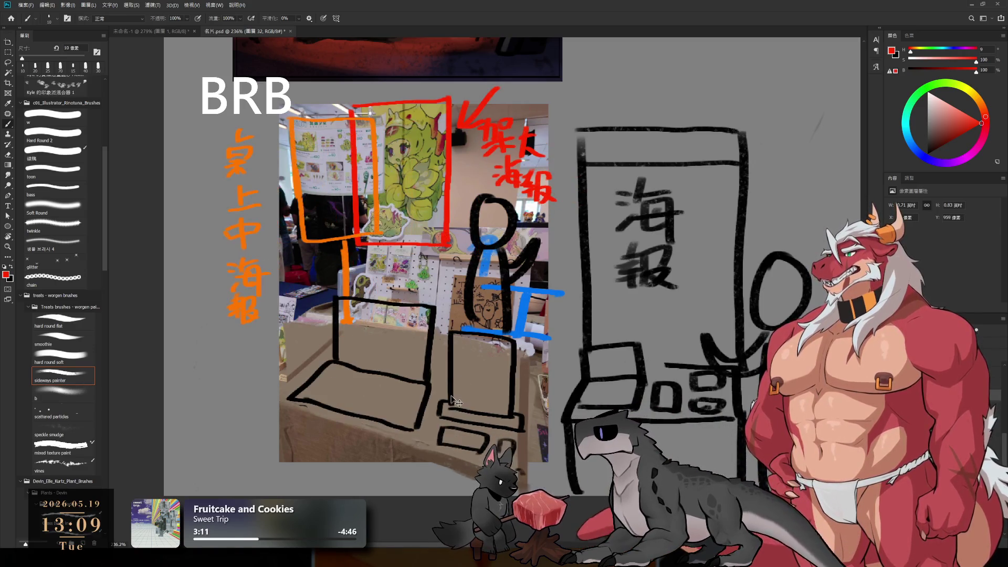
mouse_move(441, 344)
left_mouse_down()
mouse_move(428, 410)
mouse_move(436, 473)
mouse_move(544, 350)
mouse_move(548, 388)
mouse_move(535, 379)
left_mouse_up()
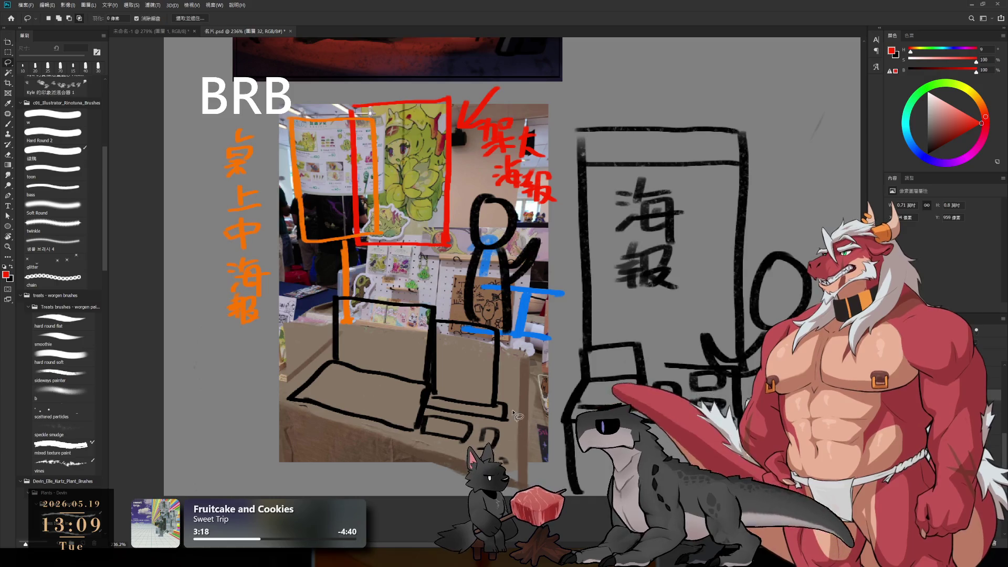
key("b")
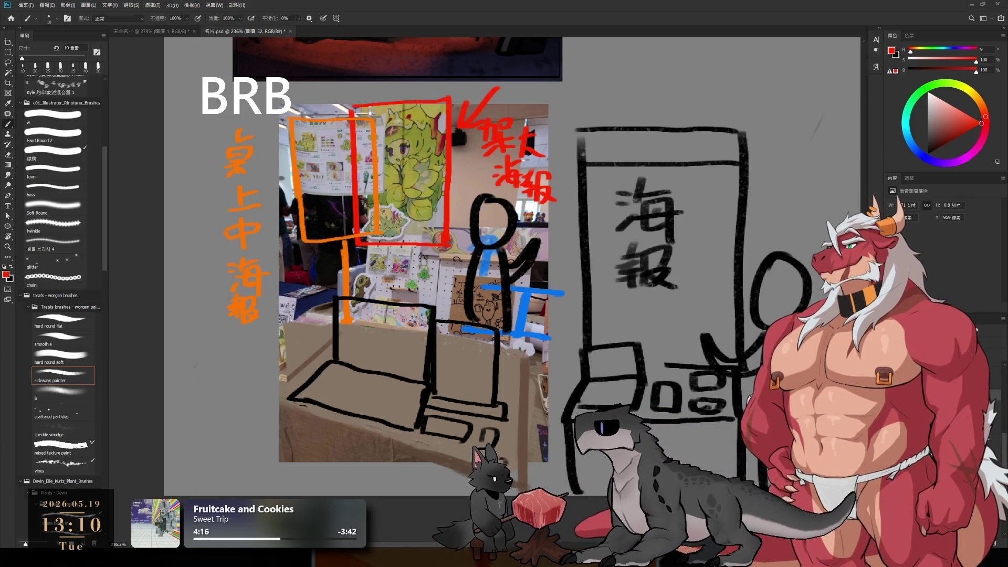
Paste the lab-coat wolf sketch, scaled to about 40%, over the '海報' stand drawing.
key("ctrl+v")
scroll(650, 236, "down", 3)
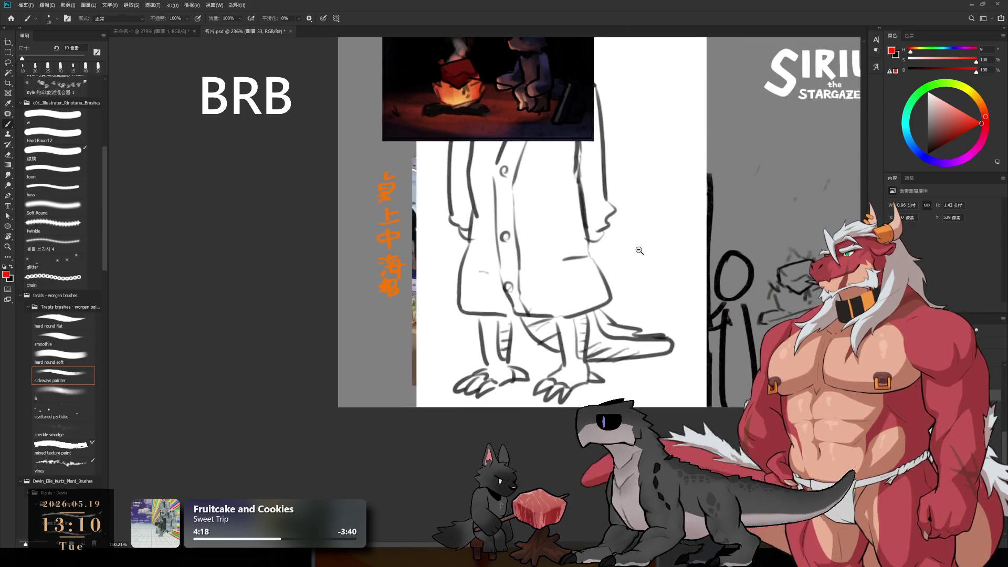
key("ctrl+t")
left_click_drag(581, 188, 593, 189)
left_click_drag(656, 184, 686, 213)
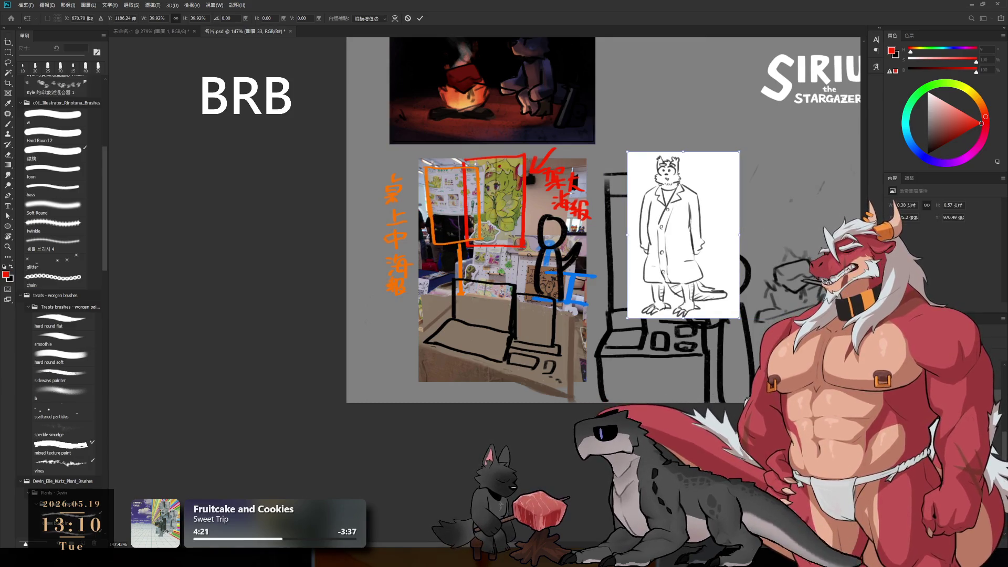
key("Return")
scroll(722, 247, "up", 5)
left_click_drag(733, 245, 730, 267)
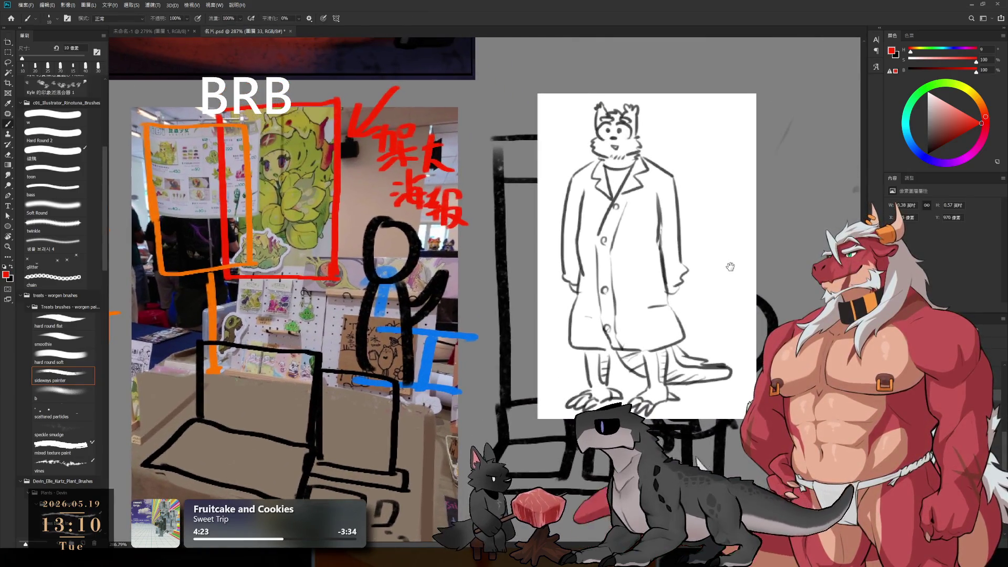
scroll(728, 267, "down", 1)
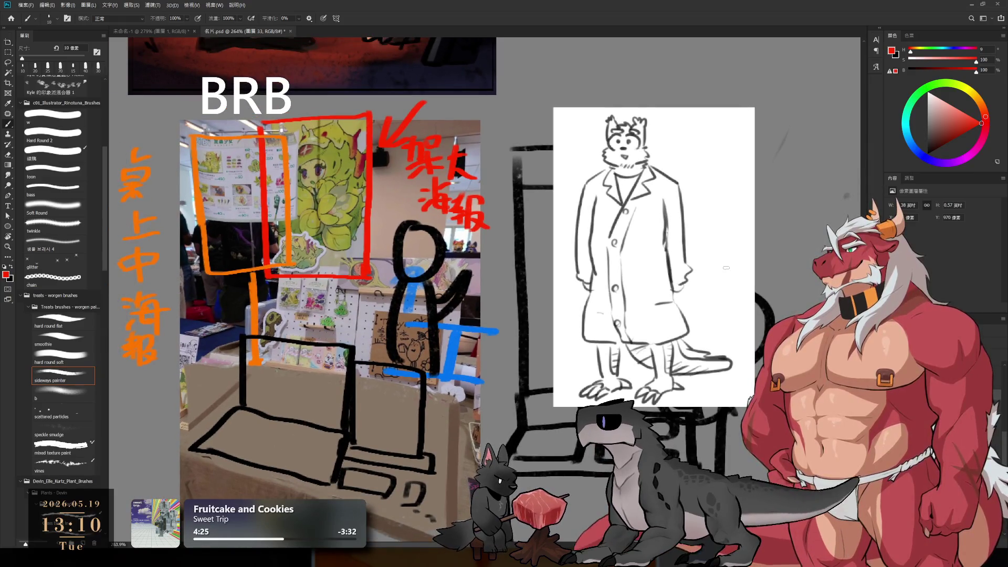
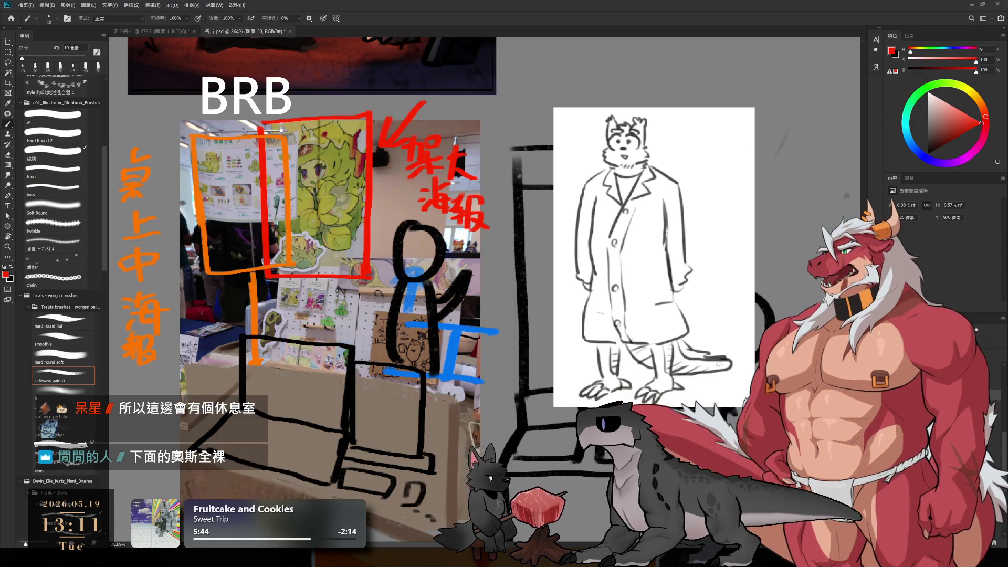
Switch the paint colour to black with a 7 px brush and bring the table photo into view.
key("d")
key("bracketleft")
key("bracketleft")
key("bracketleft")
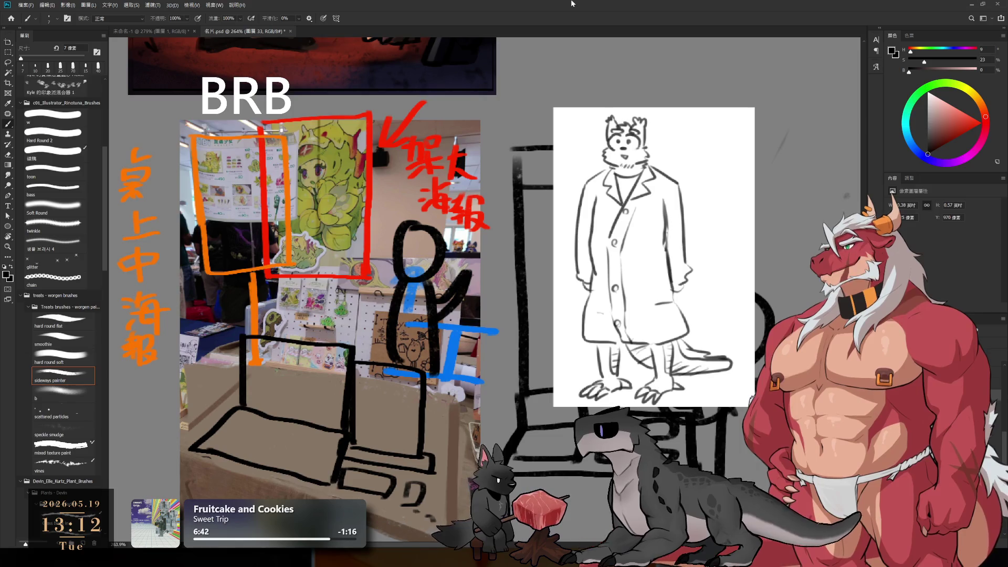
left_click_drag(458, 413, 566, 357)
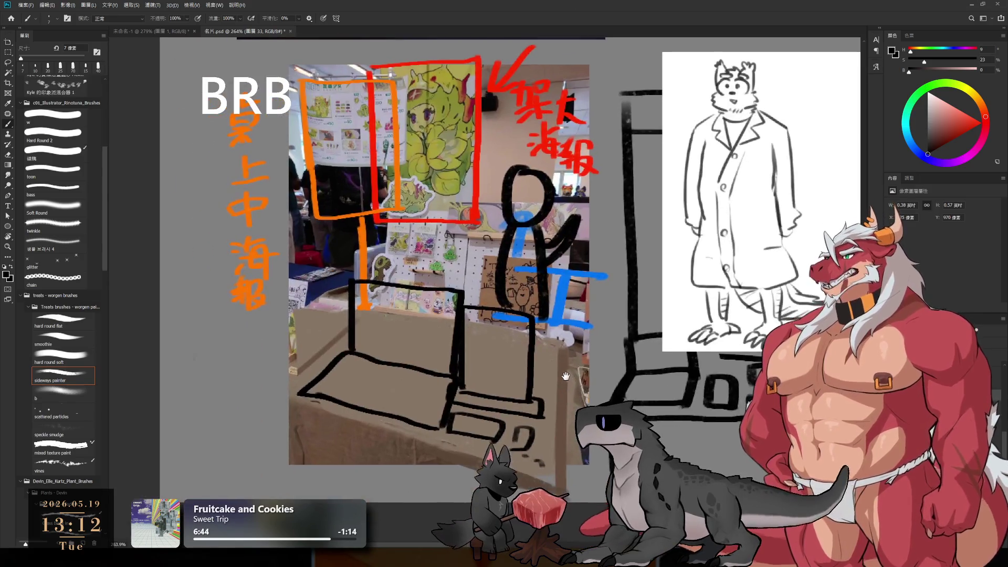
Erase the old laptop sketch lines from the cardboard table area.
key("l")
key("e")
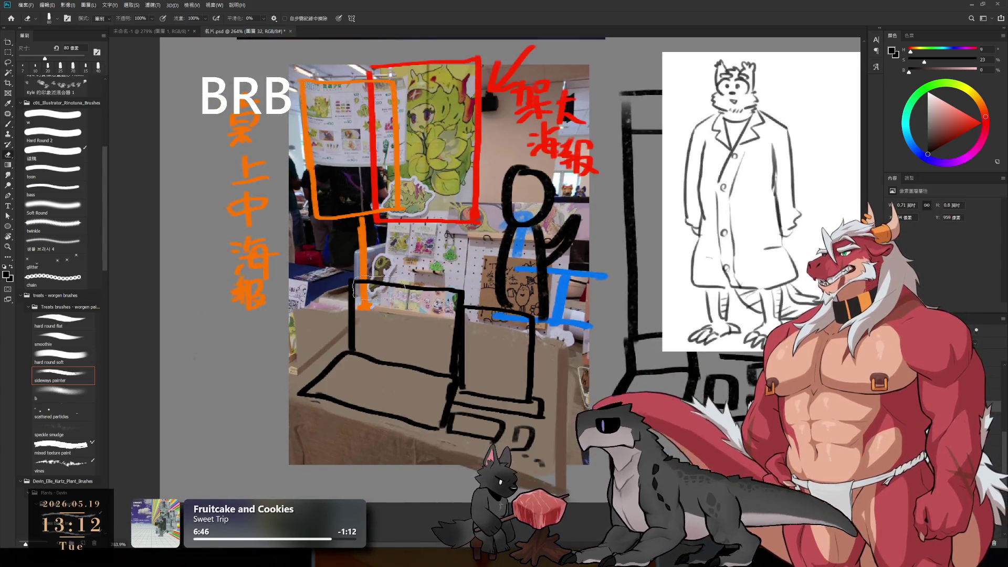
mouse_move(352, 283)
left_mouse_down()
mouse_move(356, 353)
mouse_move(391, 285)
mouse_move(425, 431)
mouse_move(456, 304)
mouse_move(495, 458)
mouse_move(509, 336)
mouse_move(491, 369)
left_mouse_up()
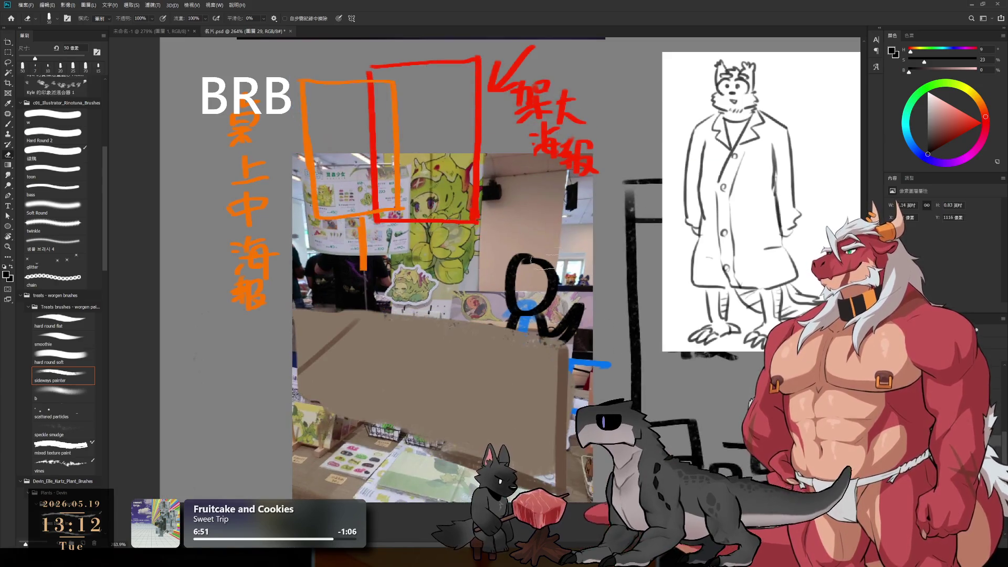
Return to the brush and set the paint colour to near-black, undoing a stray diagonal stroke.
left_click(545, 254, "ctrl")
key("b")
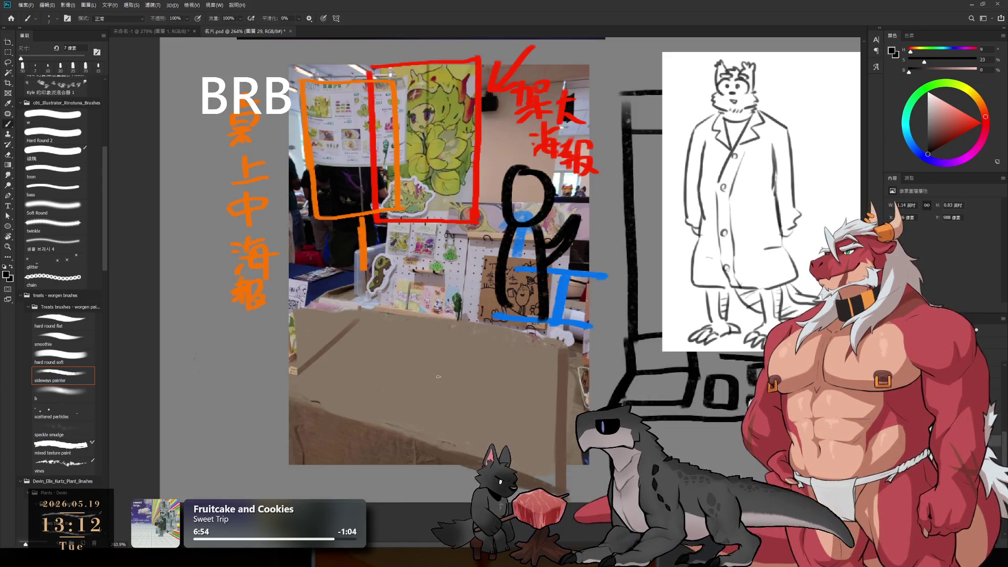
left_click(548, 294, "ctrl")
left_click(570, 389, "alt")
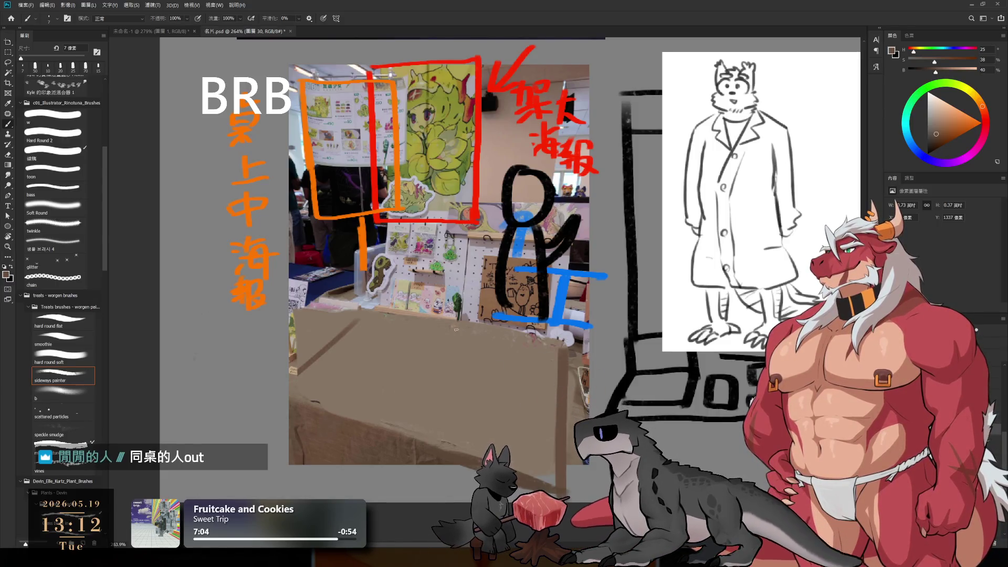
left_click(546, 307, "alt")
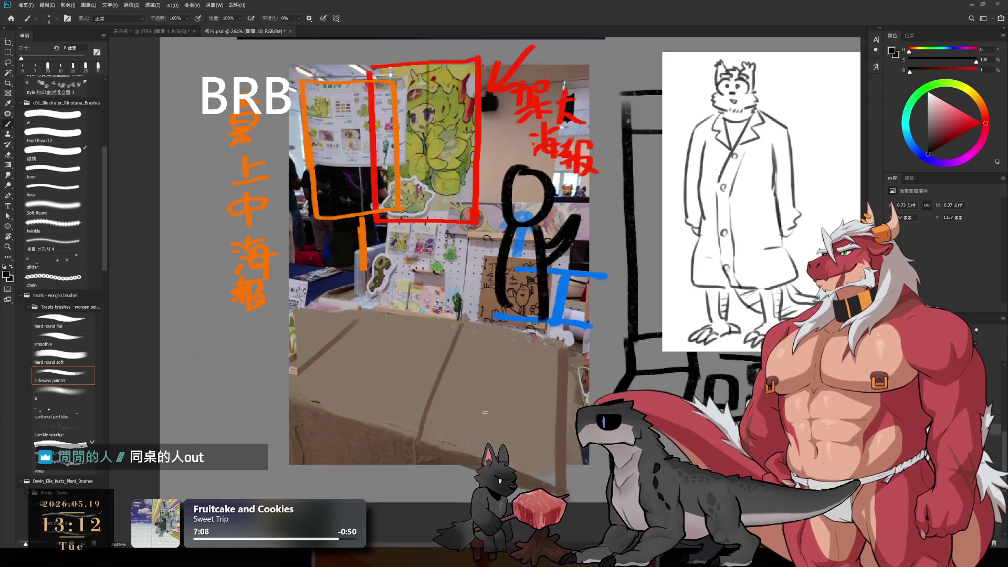
key("ctrl+z")
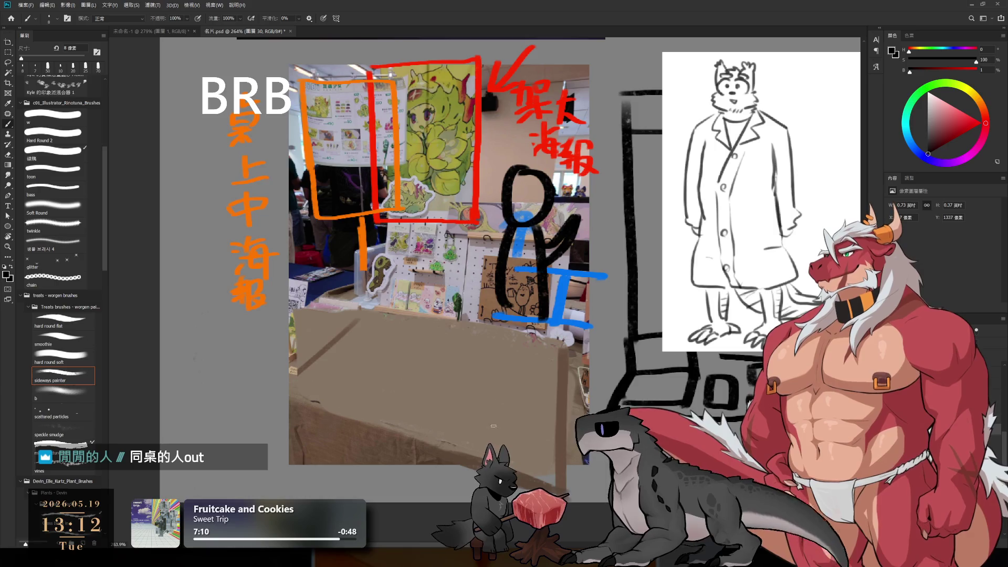
Draw a box's base bracket and raised lid outline on the cardboard, redoing misdrawn edges.
mouse_move(433, 387)
left_mouse_down()
mouse_move(414, 436)
mouse_move(517, 400)
left_mouse_up()
key("ctrl+z")
key("ctrl+z")
mouse_move(415, 439)
left_mouse_down()
mouse_move(475, 395)
mouse_move(555, 434)
left_mouse_up()
key("ctrl+z")
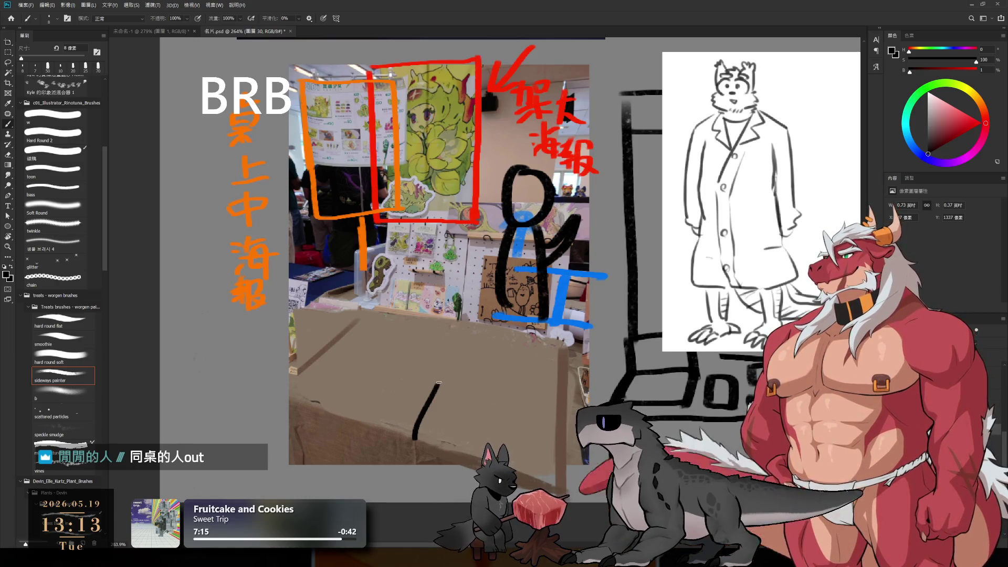
left_click_drag(436, 387, 529, 401)
mouse_move(438, 388)
left_mouse_down()
mouse_move(434, 321)
mouse_move(573, 351)
mouse_move(574, 376)
left_mouse_up()
key("ctrl+z")
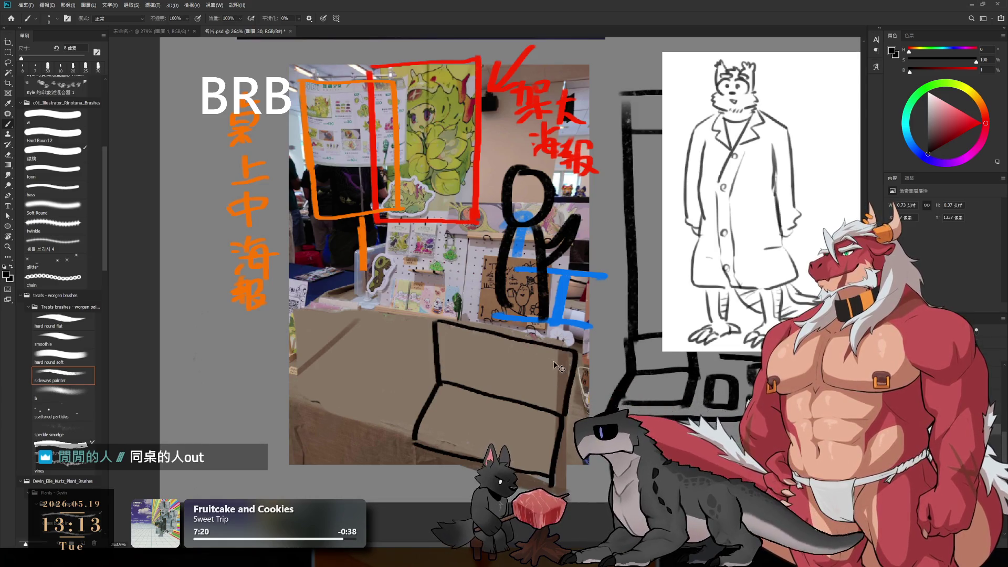
key("ctrl+z")
mouse_move(437, 323)
left_mouse_down()
mouse_move(571, 350)
mouse_move(572, 377)
left_mouse_up()
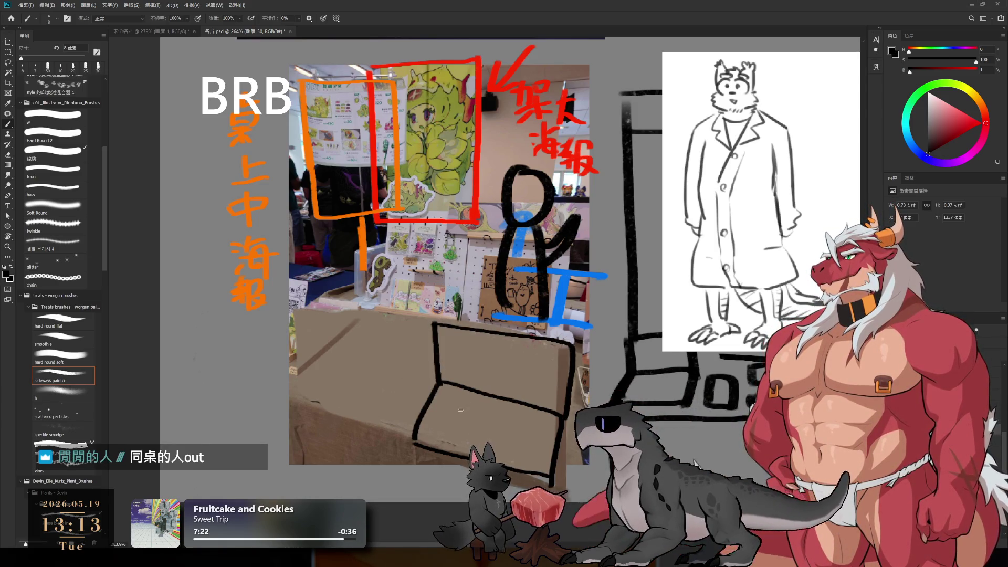
Add a thin inner rectangle inside the lid, then undo the box outline.
mouse_move(451, 336)
left_mouse_down()
mouse_move(452, 383)
mouse_move(447, 335)
mouse_move(546, 377)
left_mouse_up()
key("ctrl+z")
left_click_drag(447, 374, 528, 391)
key("ctrl+z")
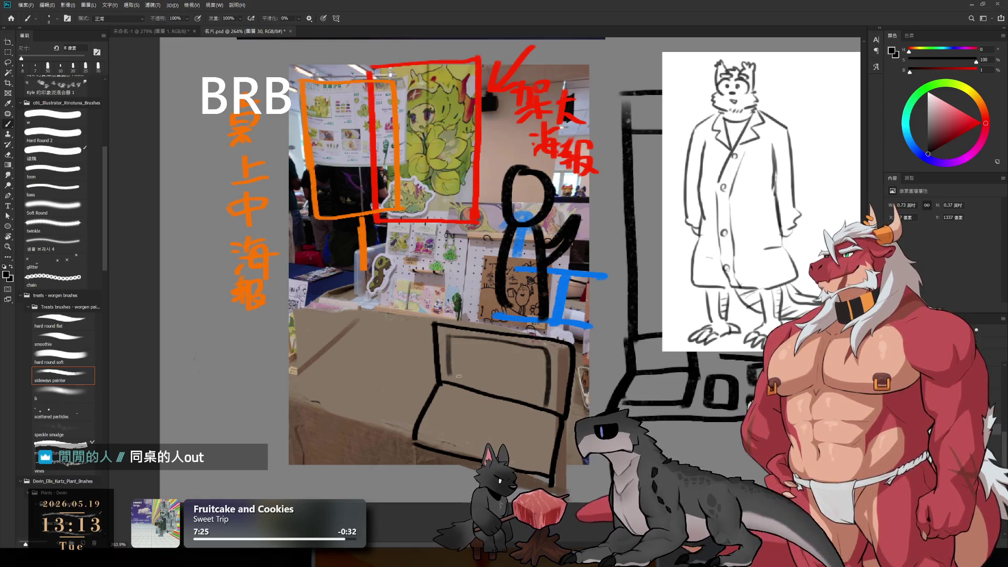
left_click_drag(455, 376, 528, 398)
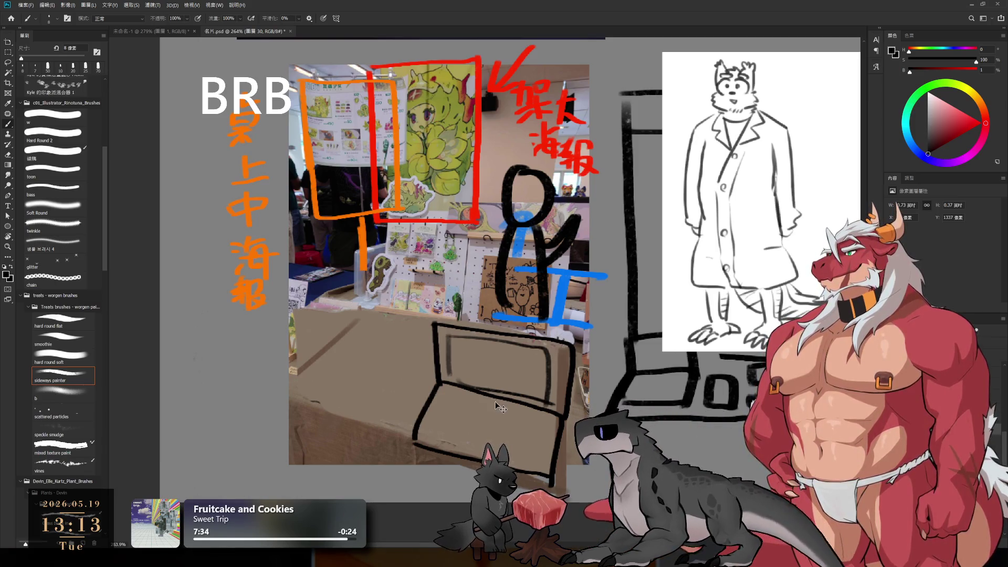
key("ctrl+z")
key("ctrl+z")
key("ctrl+z")
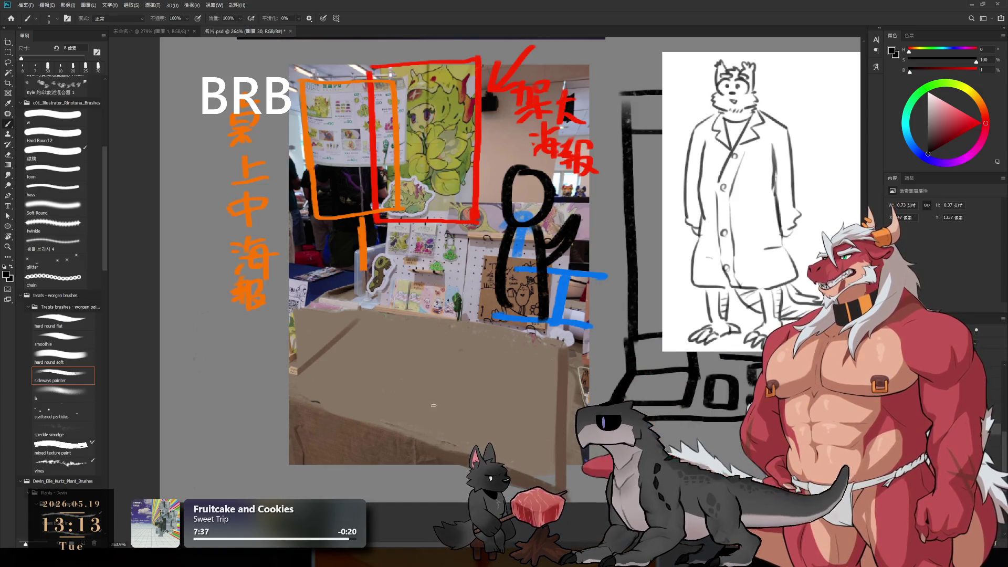
Sketch two small box shapes near the bottom and a chair seat with a leg above them.
mouse_move(428, 434)
left_mouse_down()
mouse_move(478, 418)
mouse_move(436, 405)
mouse_move(479, 441)
left_mouse_up()
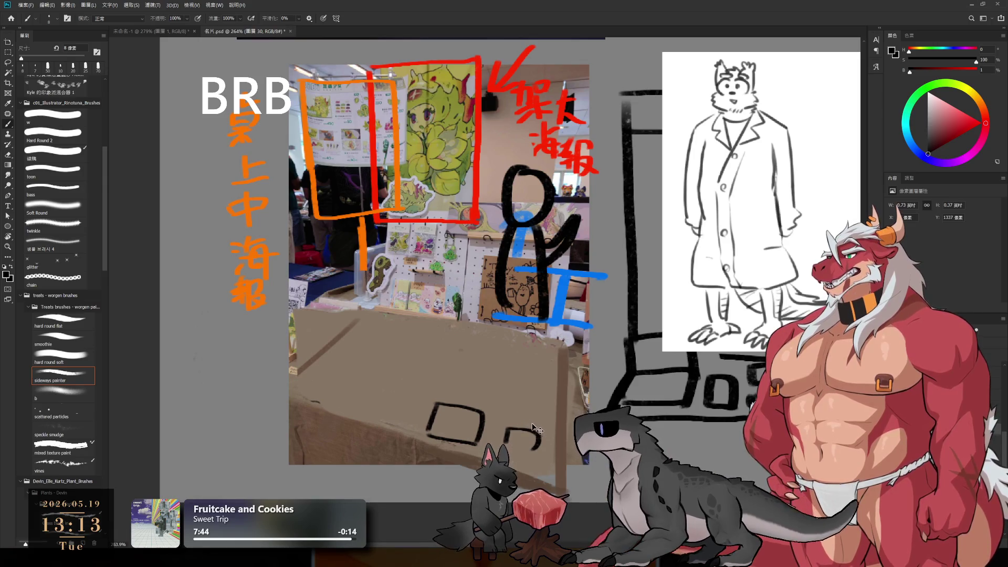
left_click_drag(516, 438, 525, 400)
left_click_drag(536, 450, 505, 438)
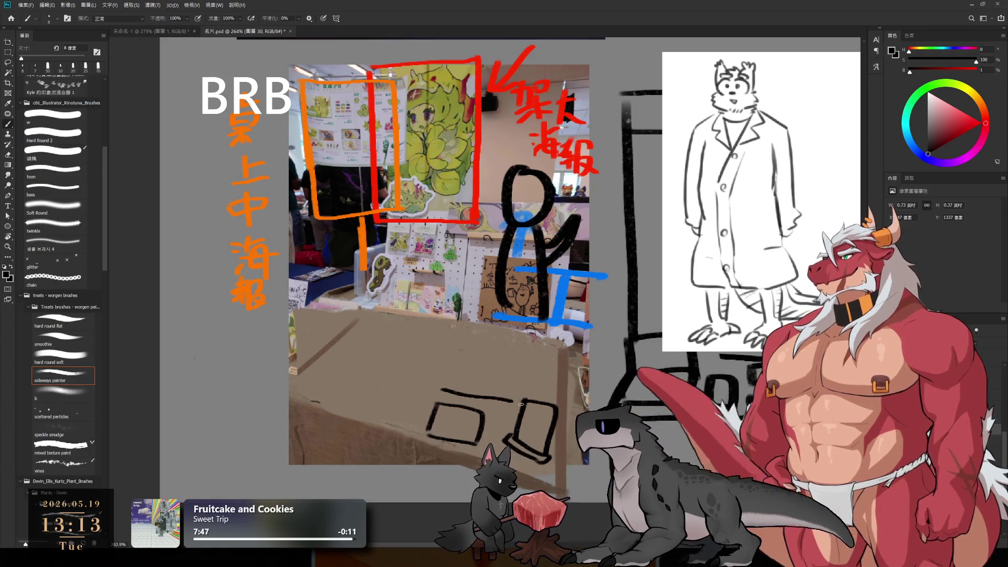
mouse_move(461, 352)
left_mouse_down()
mouse_move(444, 389)
mouse_move(527, 405)
mouse_move(460, 289)
mouse_move(546, 304)
mouse_move(566, 365)
left_mouse_up()
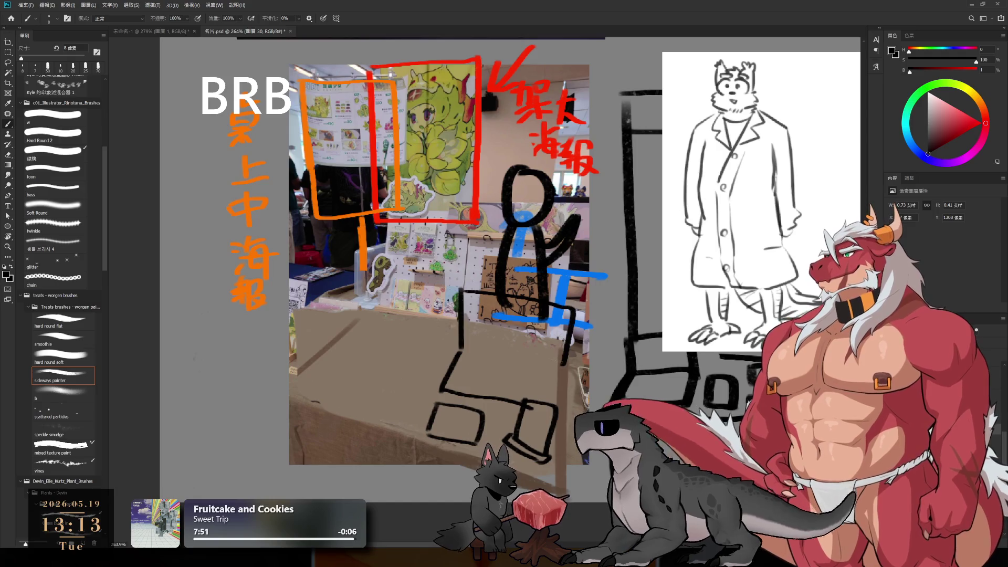
key("ctrl+z")
mouse_move(555, 307)
left_mouse_down()
mouse_move(565, 360)
mouse_move(551, 395)
left_mouse_up()
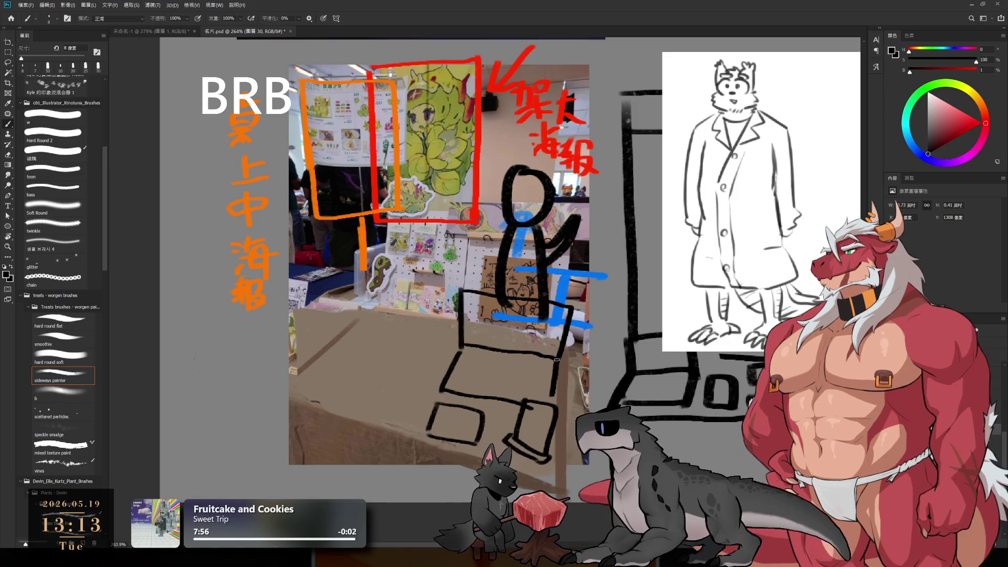
Set the eraser to 10 px and sample the table's brown colour with the brush.
key("e")
key("bracketleft")
key("bracketleft")
key("bracketleft")
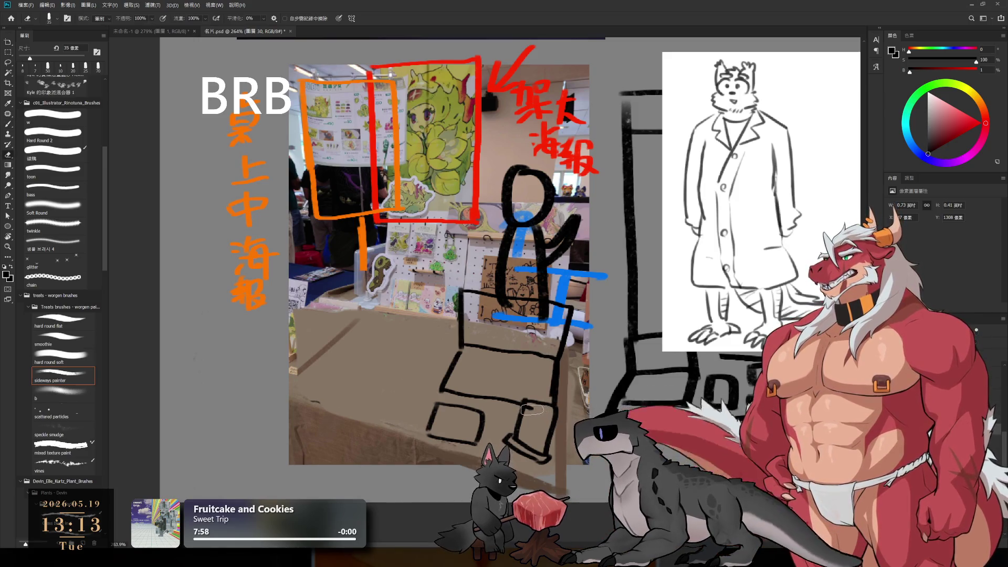
key("b")
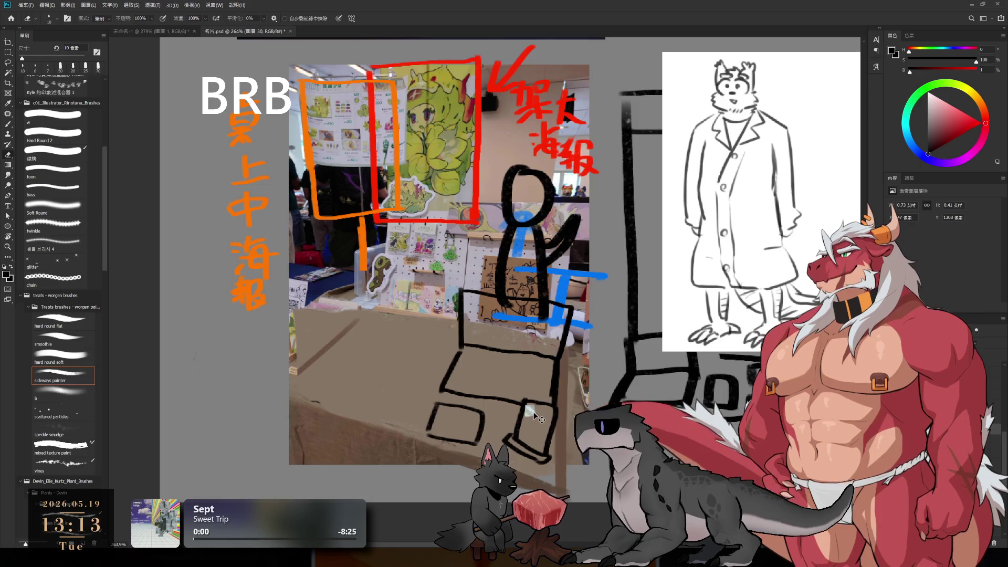
left_click(527, 413, "alt")
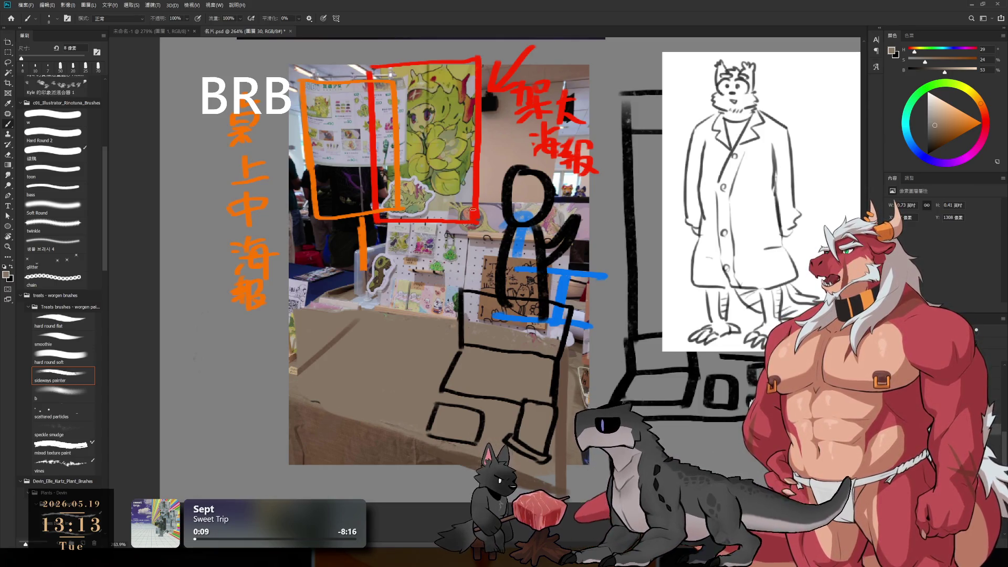
Move the red annotations right and erase the orange strokes and text with a 30–45 px eraser.
left_click_drag(478, 208, 571, 203)
key("e")
key("bracketright")
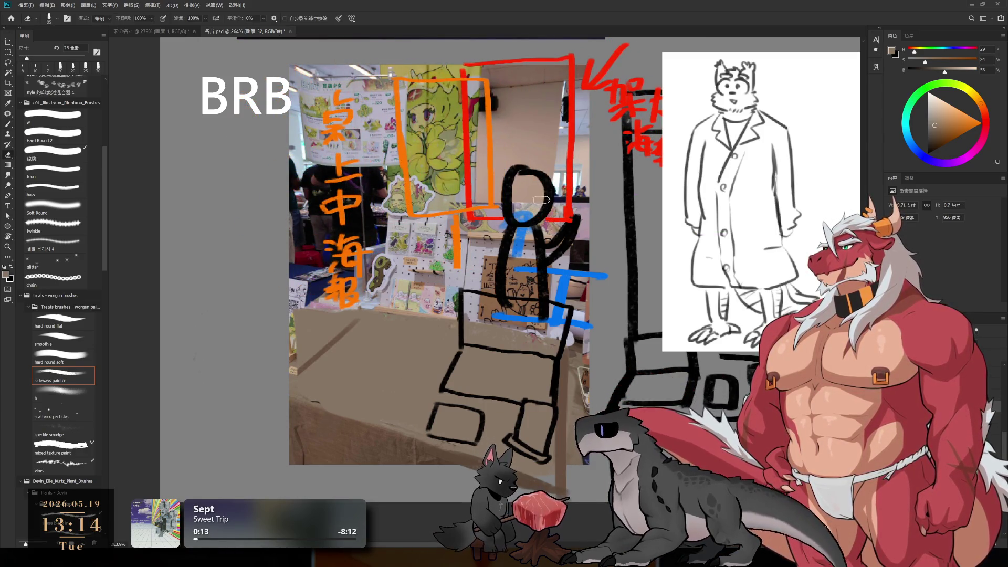
left_click_drag(487, 78, 488, 202)
key("bracketright")
key("bracketright")
key("bracketright")
left_click_drag(335, 92, 338, 305)
mouse_move(401, 78)
left_mouse_down()
mouse_move(404, 215)
mouse_move(457, 267)
left_mouse_up()
left_click_drag(356, 173, 359, 254)
Extend the red poster box downward with a 6 px red line.
key("b")
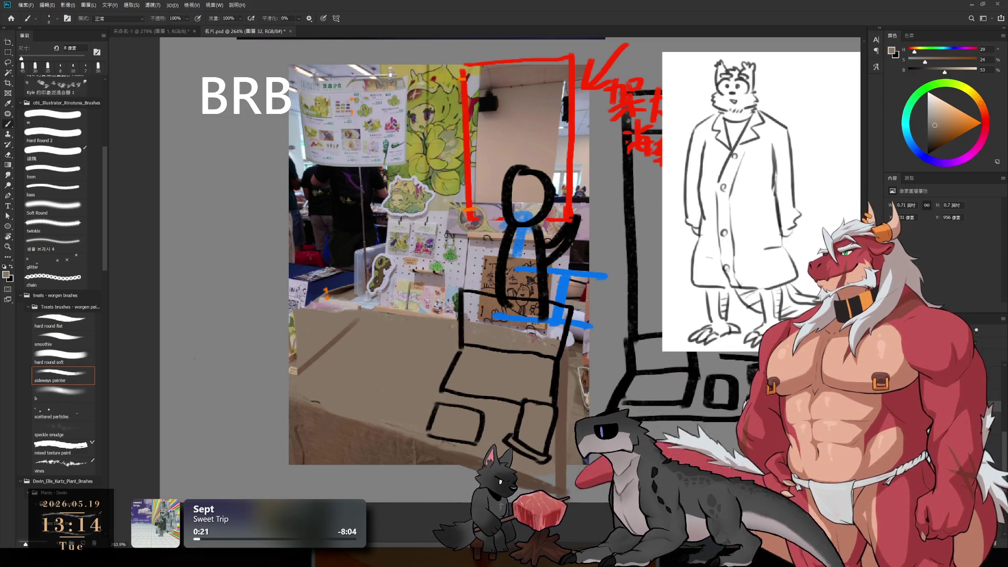
left_click(571, 186, "alt")
key("bracketleft")
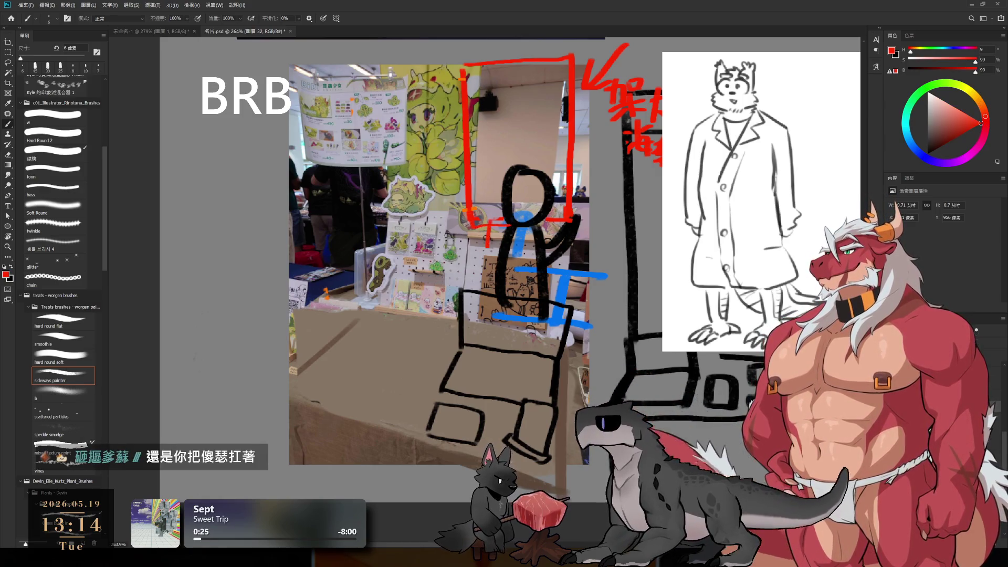
left_click_drag(485, 220, 482, 288)
key("bracketright")
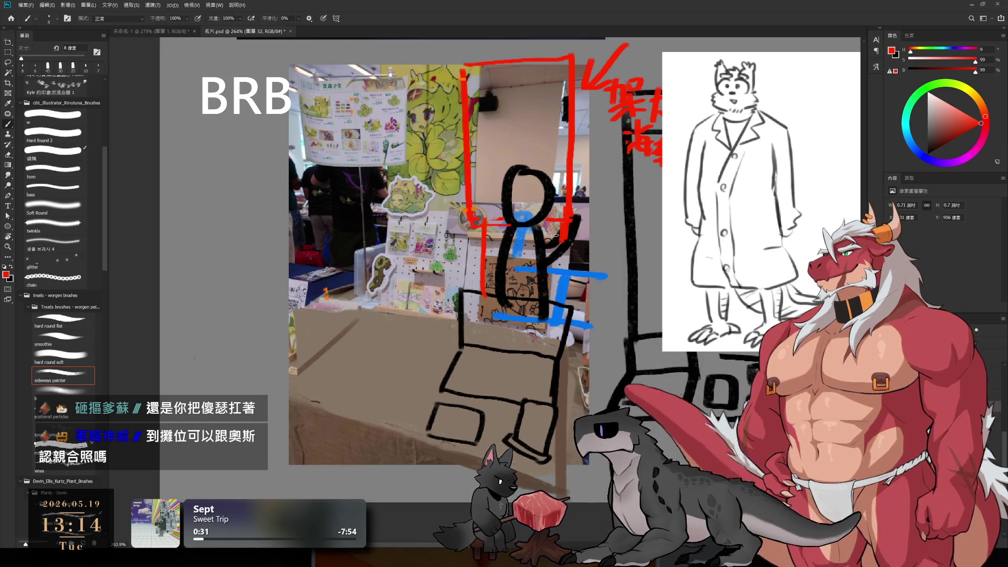
Draw near-black strokes left of and along the top of the stick figure's head.
left_click(509, 194, "alt")
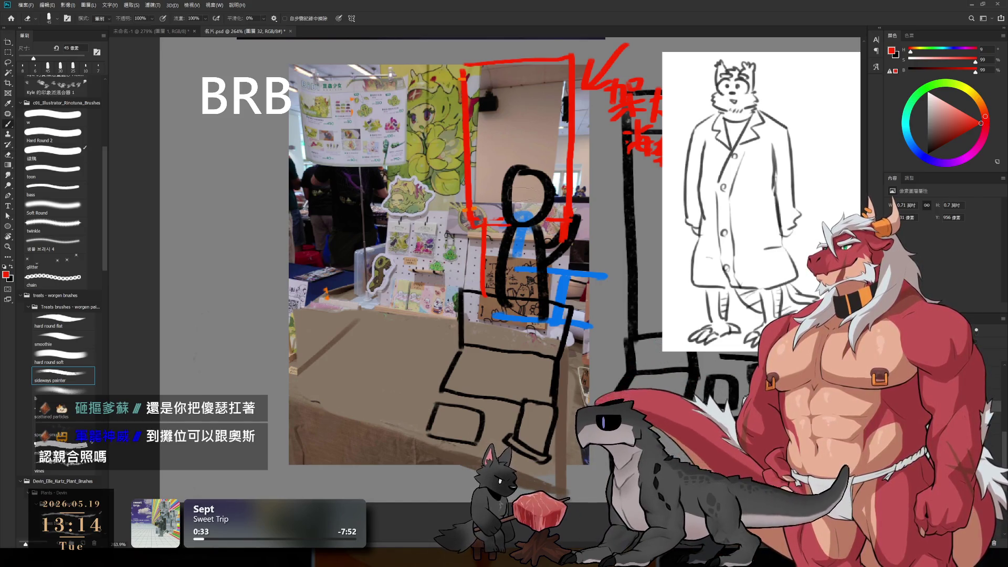
left_click(509, 194, "alt")
key("bracketright")
left_click_drag(487, 196, 510, 208)
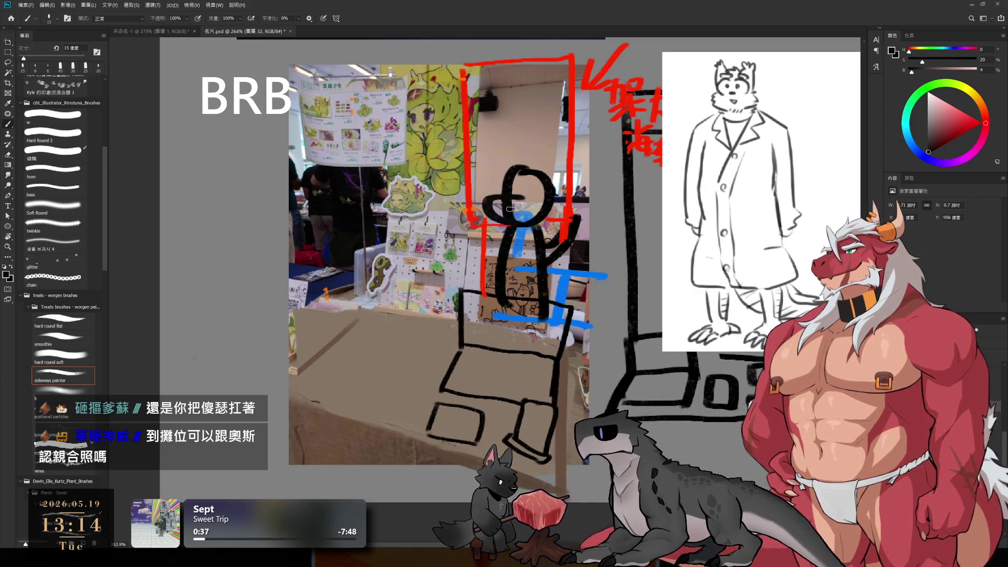
left_click(538, 183, "alt")
key("bracketleft")
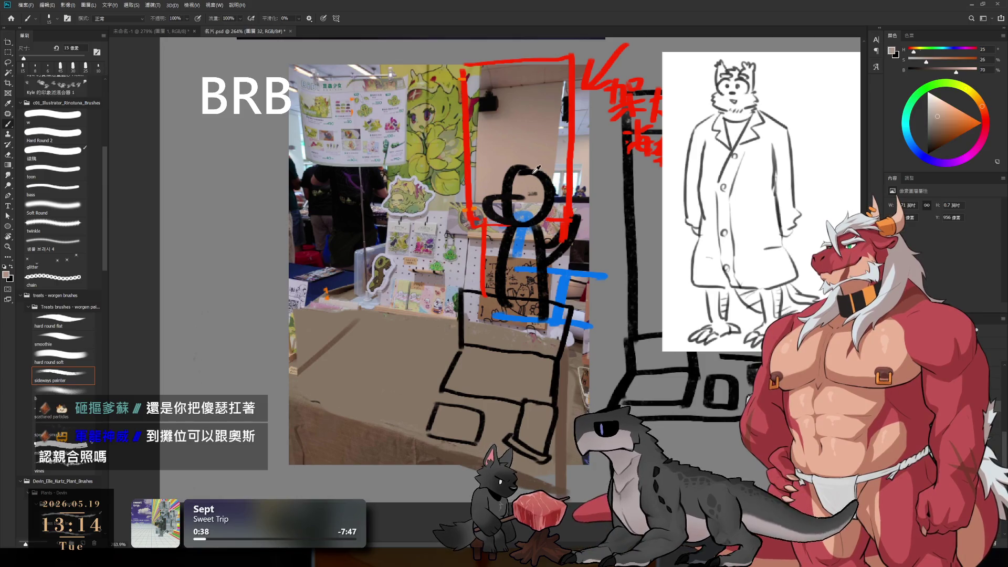
left_click_drag(572, 170, 525, 167)
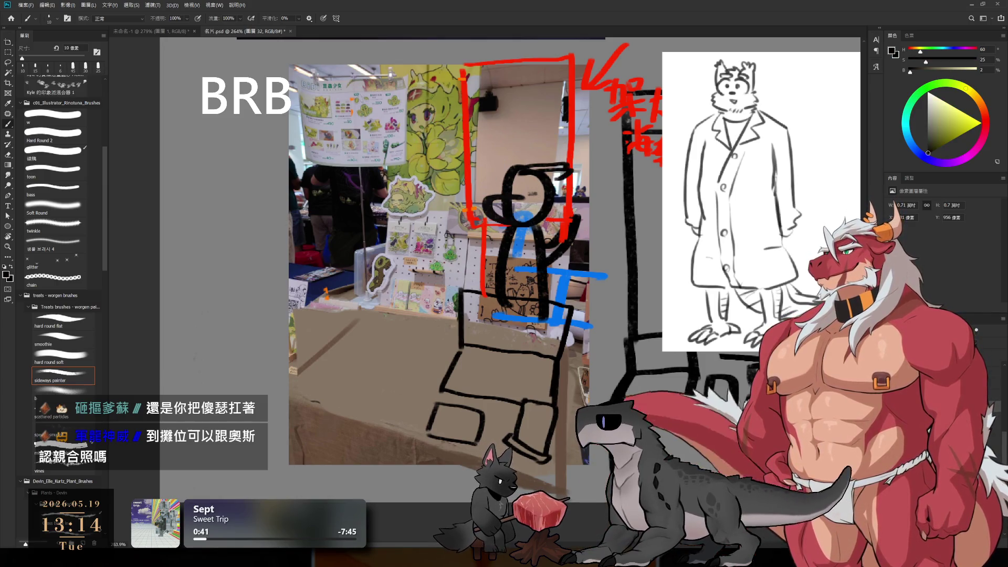
Fill the head with light tan, return to a black 10 px brush and select layer 圖層 29.
left_click(530, 196, "alt")
mouse_move(530, 204)
left_mouse_down()
mouse_move(504, 210)
mouse_move(518, 216)
mouse_move(552, 175)
mouse_move(517, 203)
left_mouse_up()
left_click(549, 181, "alt")
key("bracketleft")
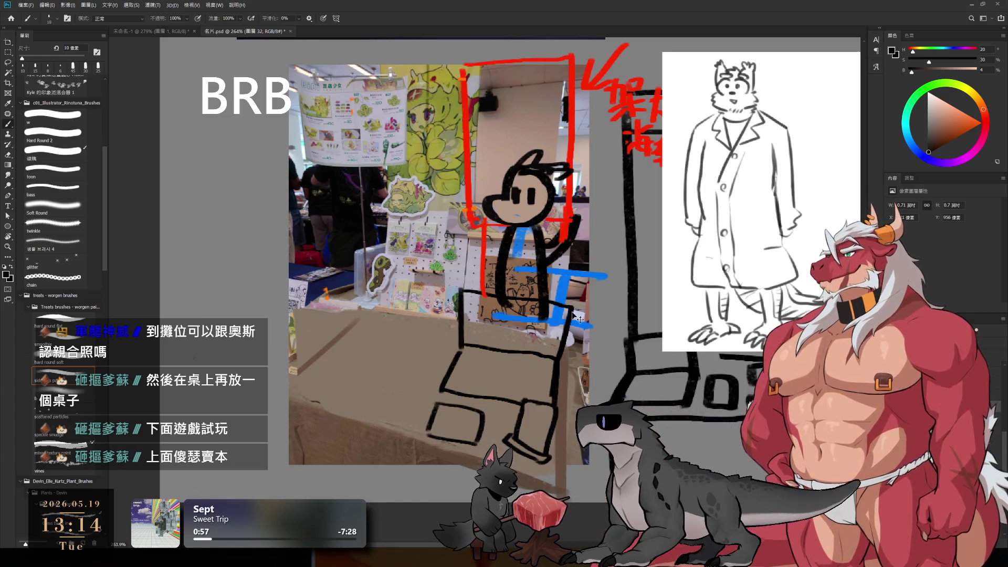
left_click(556, 371, "ctrl")
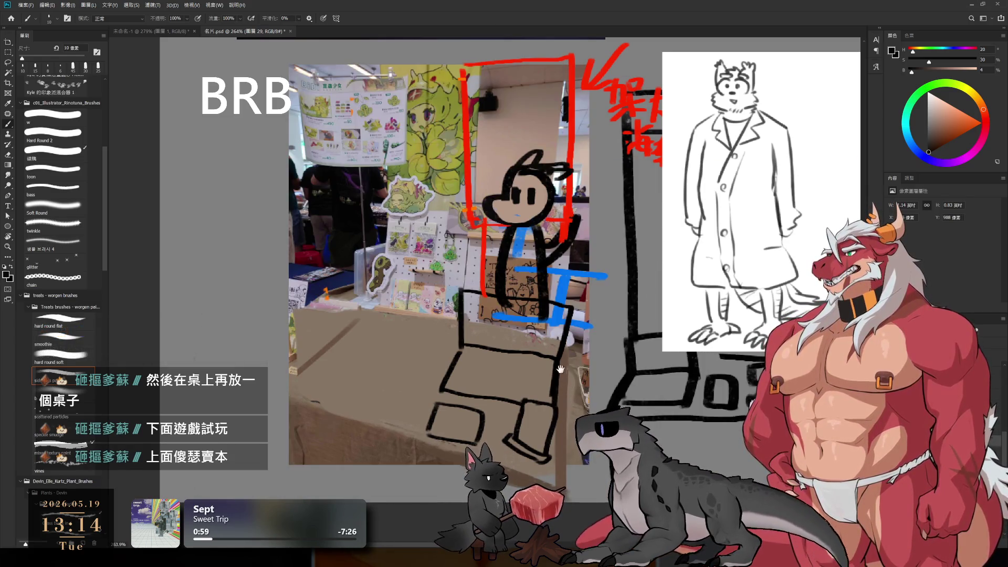
scroll(556, 363, "down", 1)
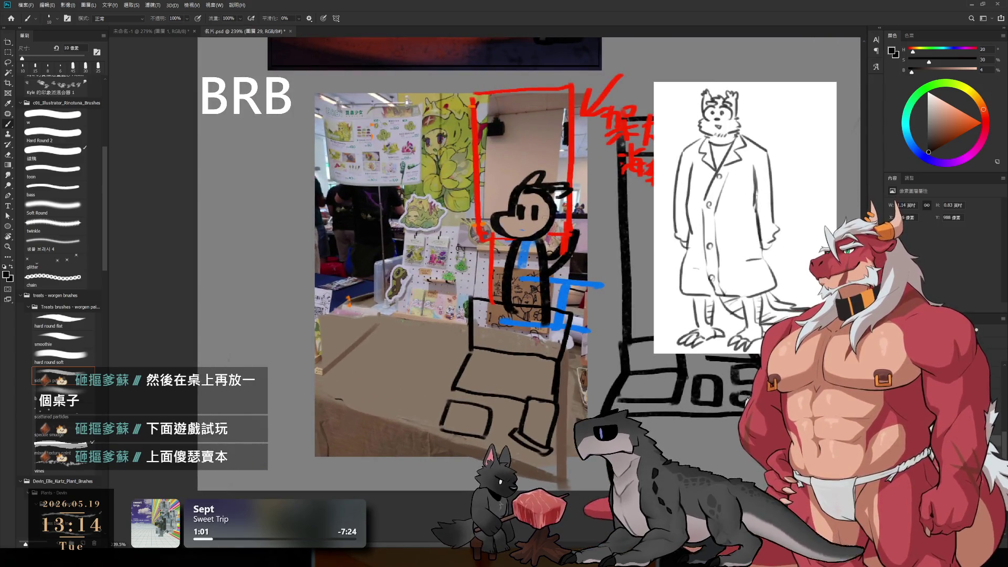
On the empty grey canvas area, draw a box's left side, top and bottom edges.
left_click_drag(556, 363, 688, 367)
mouse_move(856, 69)
left_mouse_down()
mouse_move(682, 158)
mouse_move(656, 295)
mouse_move(700, 283)
left_mouse_up()
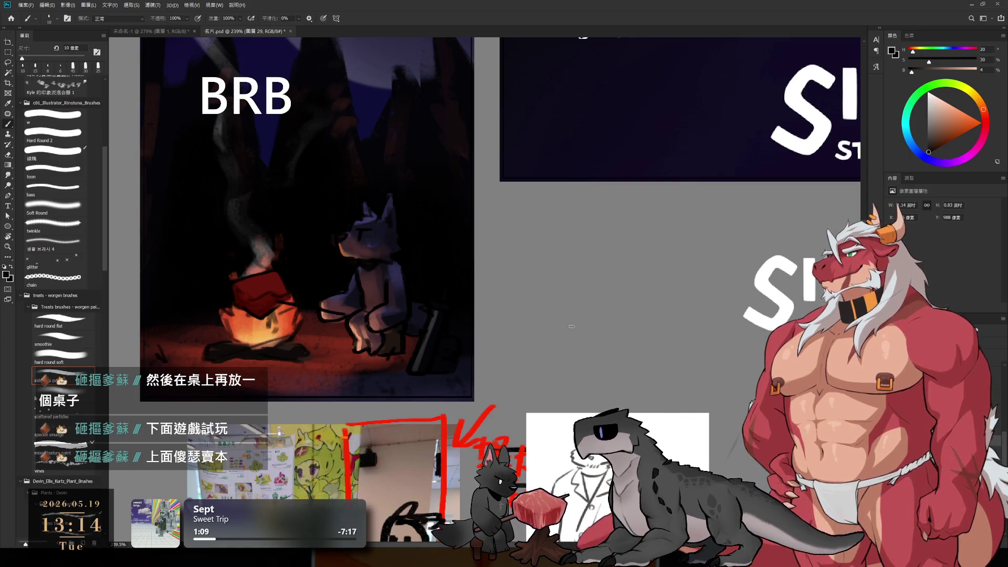
mouse_move(518, 365)
left_mouse_down()
mouse_move(555, 319)
mouse_move(656, 340)
mouse_move(646, 380)
left_mouse_up()
left_click_drag(656, 362, 653, 388)
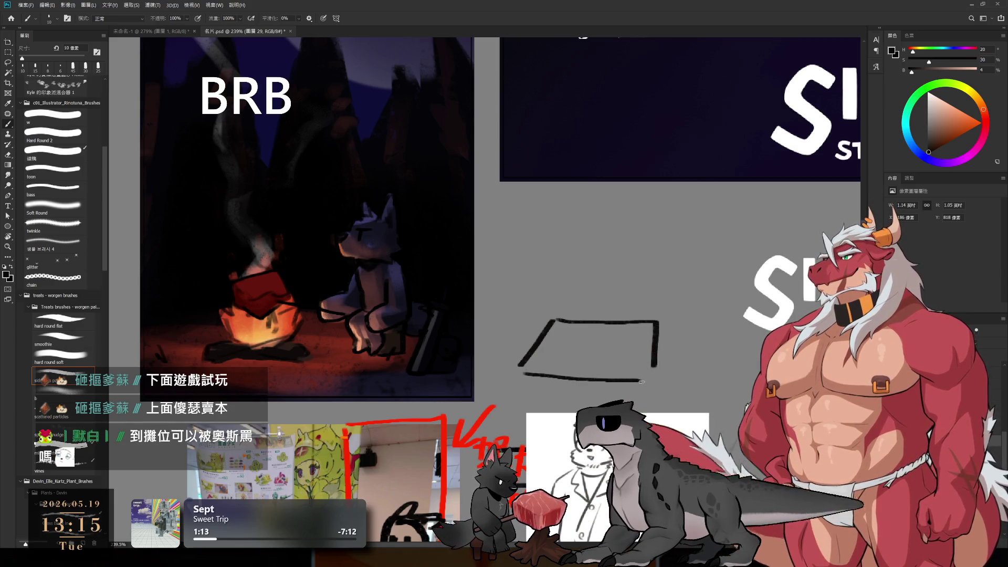
left_click_drag(518, 367, 525, 412)
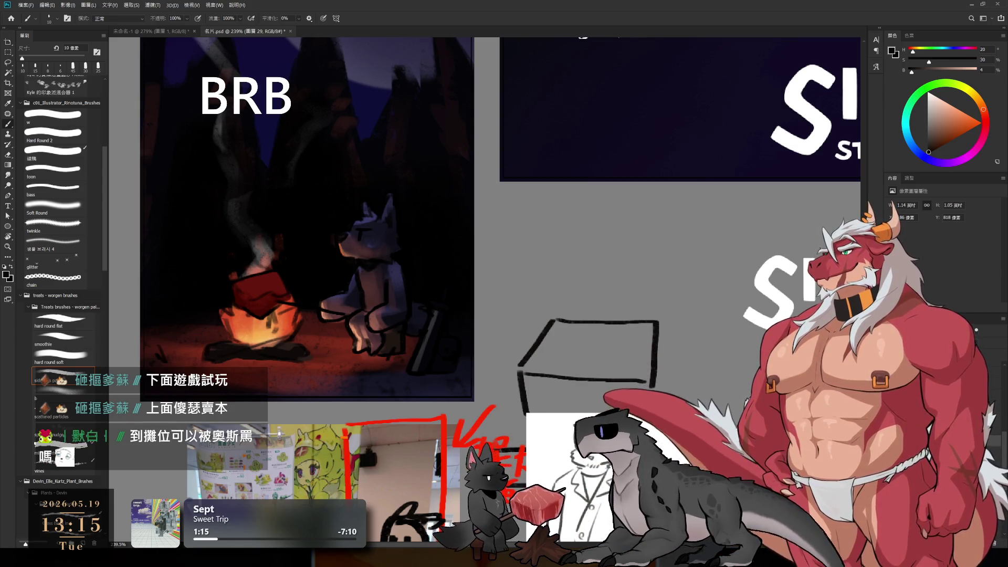
Try erasing the box's uneven top line, undo it, and zoom in above the box.
key("e")
mouse_move(560, 318)
left_mouse_down()
mouse_move(656, 323)
mouse_move(559, 310)
mouse_move(655, 335)
left_mouse_up()
key("ctrl+z")
key("b")
key("ctrl+z")
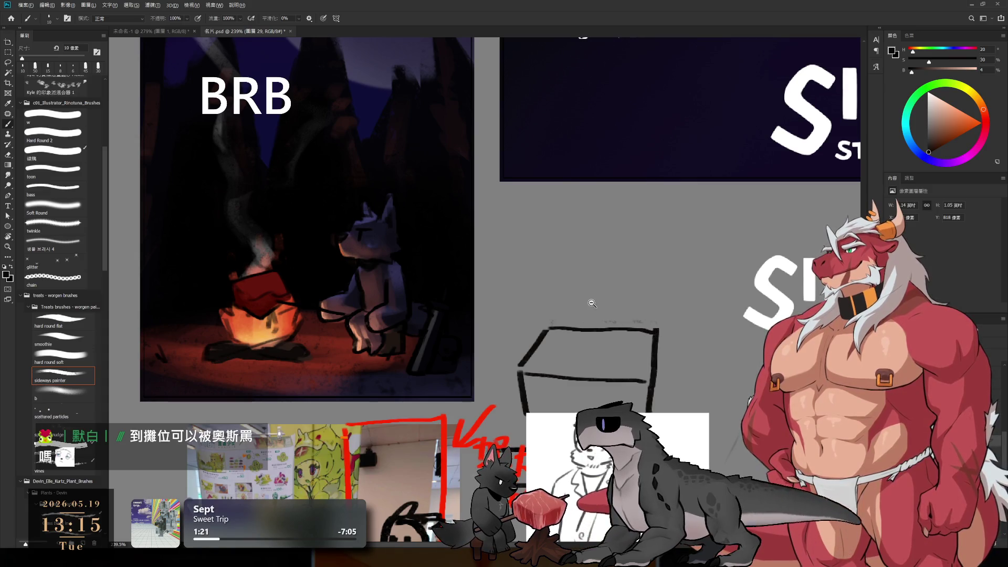
left_click_drag(593, 304, 613, 311)
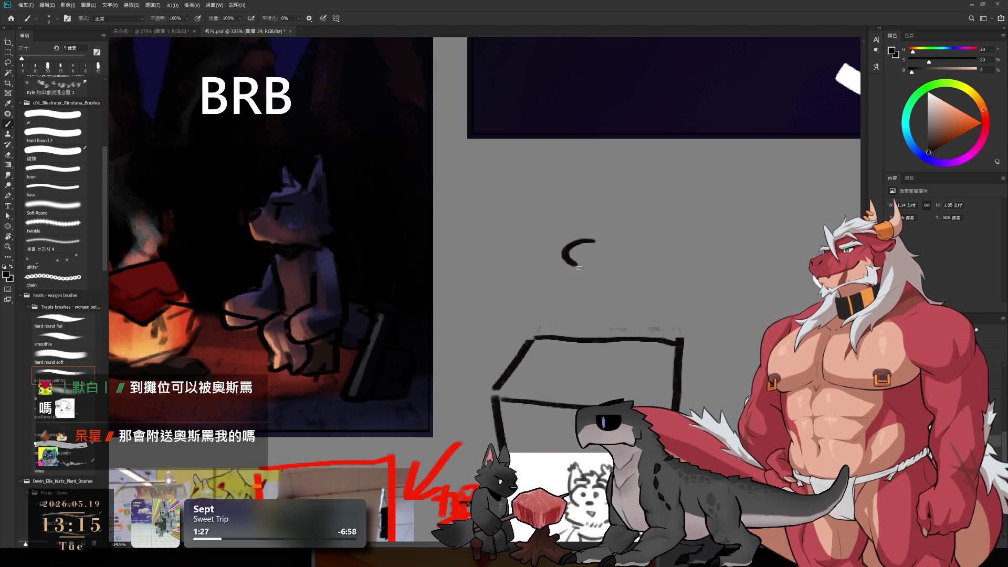
Sketch the seated wolf's head, neck, back, front leg and tail above the box.
mouse_move(586, 271)
left_mouse_down()
mouse_move(643, 226)
mouse_move(638, 246)
mouse_move(650, 265)
mouse_move(622, 278)
mouse_move(632, 272)
left_mouse_up()
key("ctrl+z")
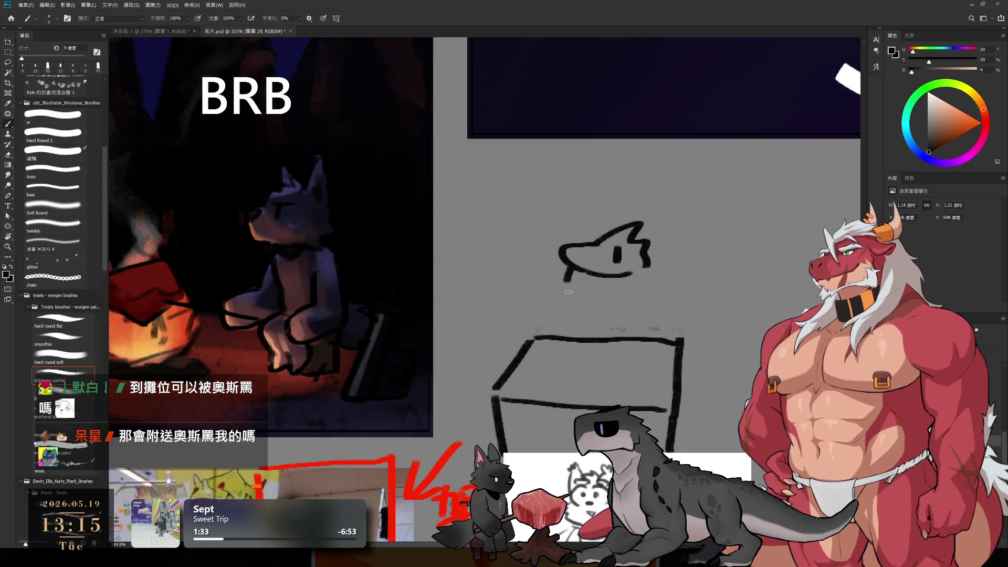
left_click_drag(571, 269, 586, 314)
key("ctrl+z")
mouse_move(571, 270)
left_mouse_down()
mouse_move(587, 313)
mouse_move(603, 316)
left_mouse_up()
mouse_move(651, 272)
left_mouse_down()
mouse_move(641, 311)
mouse_move(629, 318)
left_mouse_up()
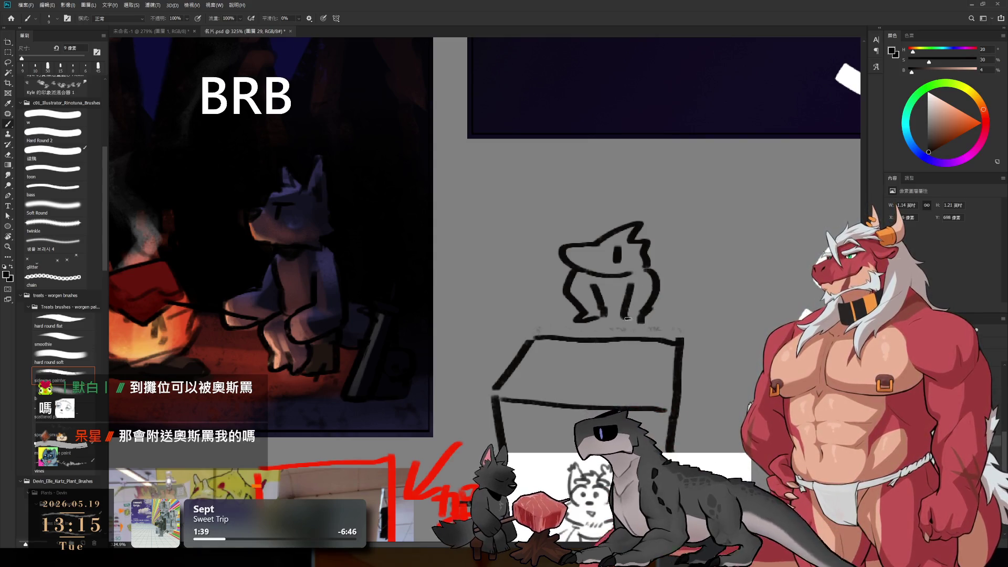
mouse_move(650, 268)
left_mouse_down()
mouse_move(651, 307)
mouse_move(638, 279)
left_mouse_up()
Add the wolf's ears and face details, a short left leg and a curved left arm.
left_click_drag(583, 227, 597, 265)
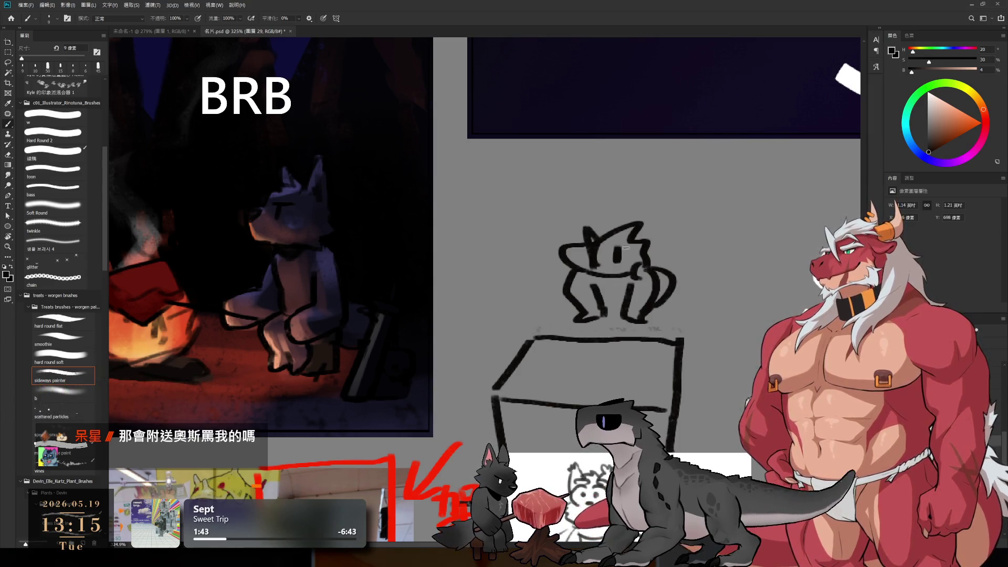
key("ctrl+z")
left_click_drag(579, 226, 599, 268)
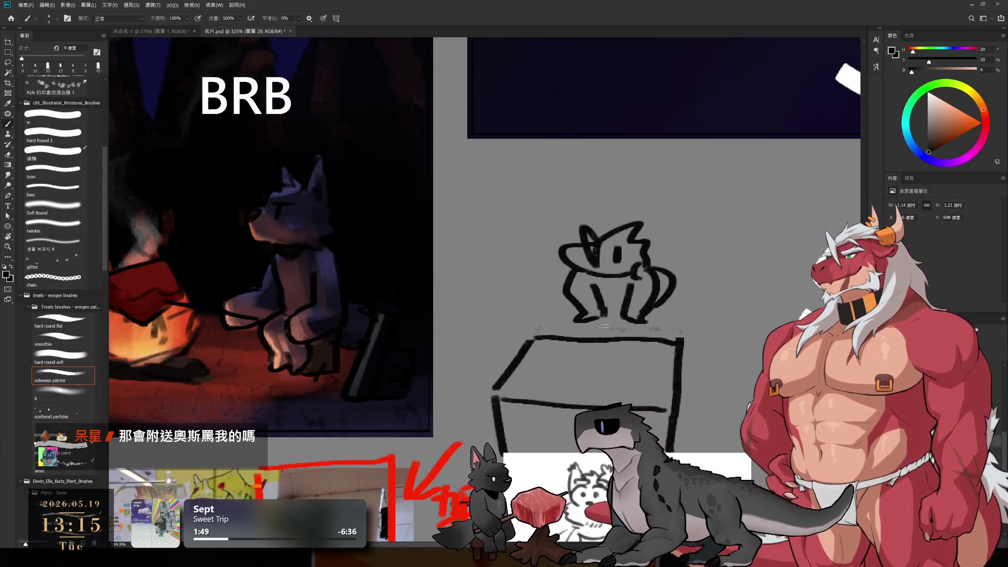
left_click_drag(592, 320, 596, 341)
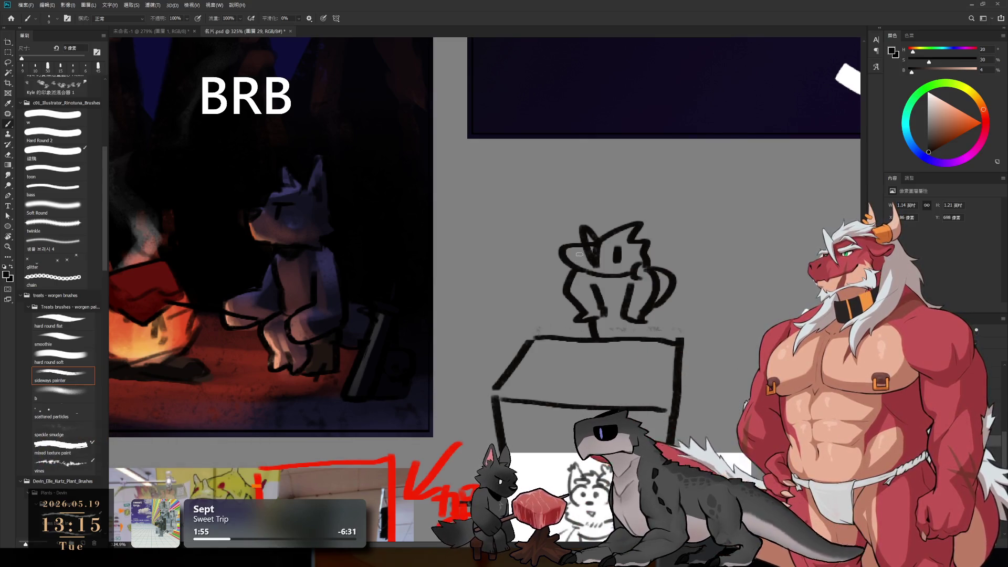
key("e")
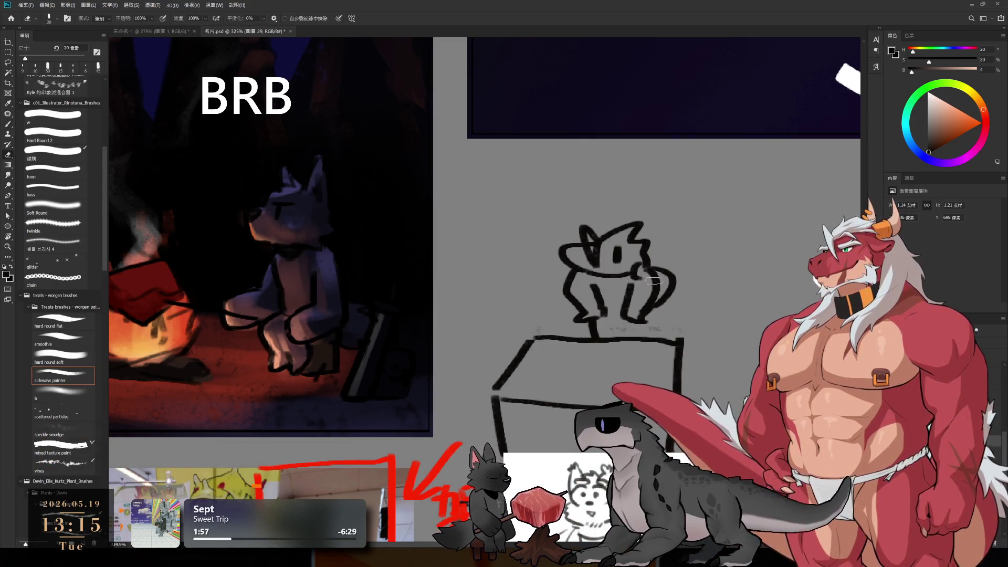
key("b")
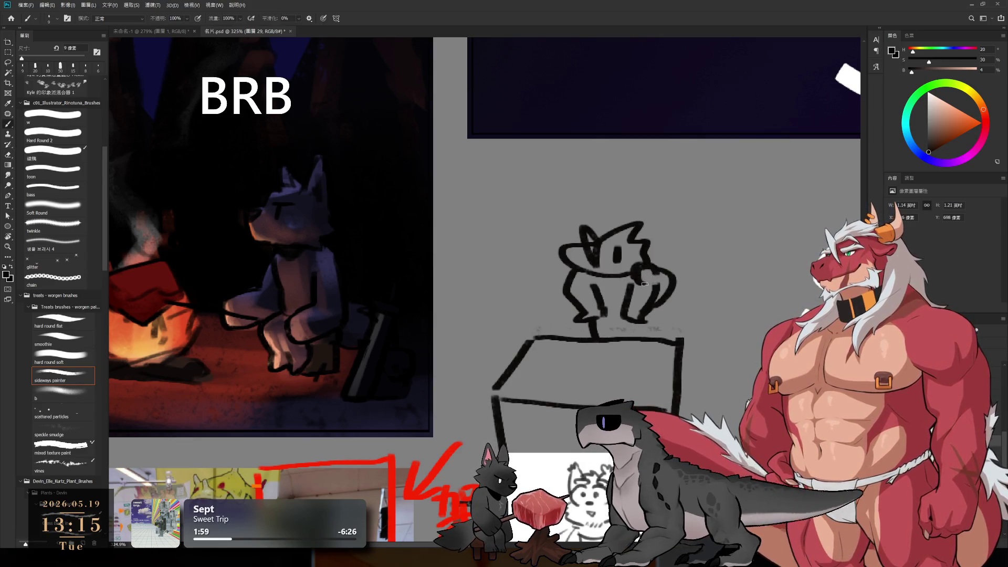
key("e")
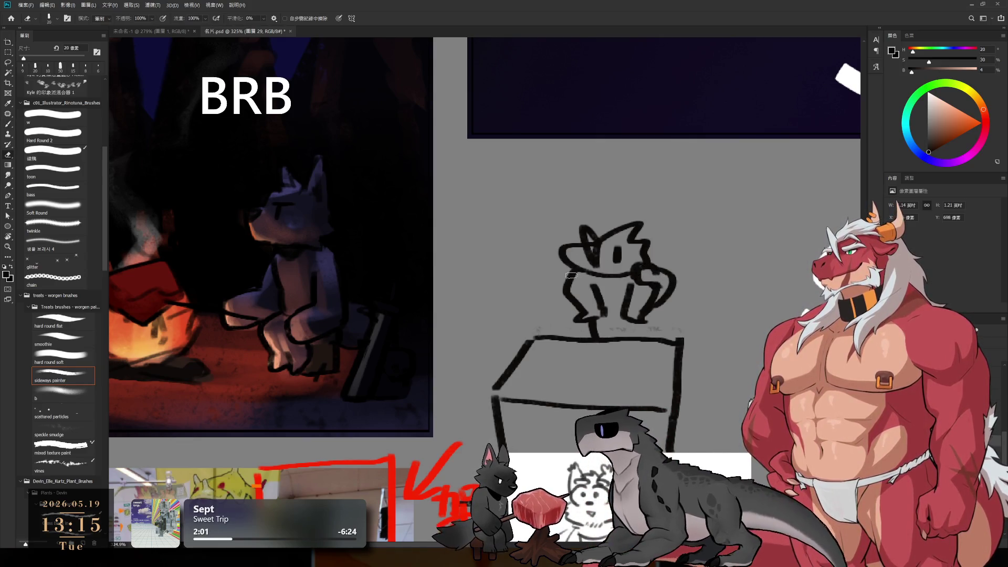
key("b")
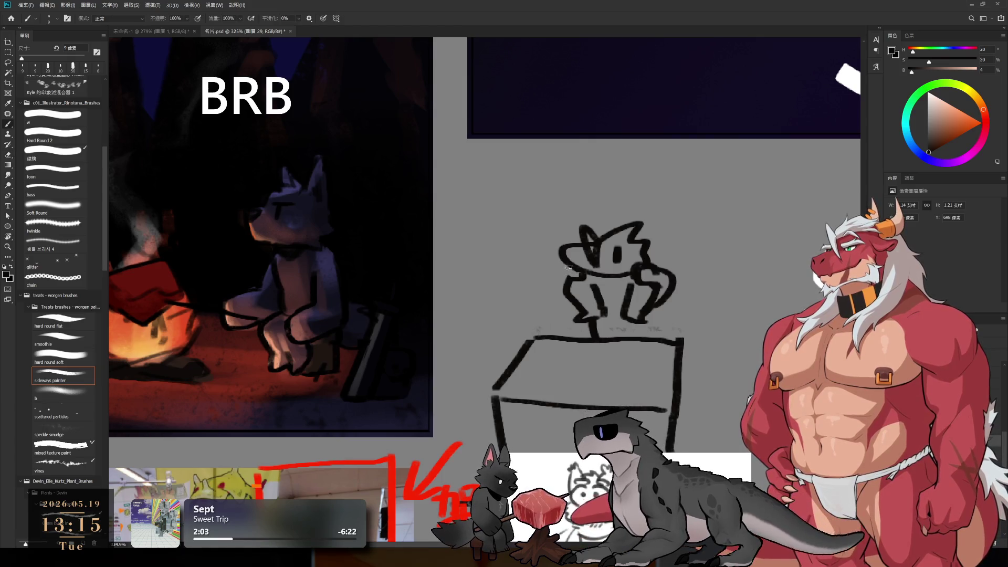
left_click_drag(566, 262, 568, 301)
Rework the box's top edge so it turns down at the right corner, using a 10 px eraser.
key("e")
key("bracketright")
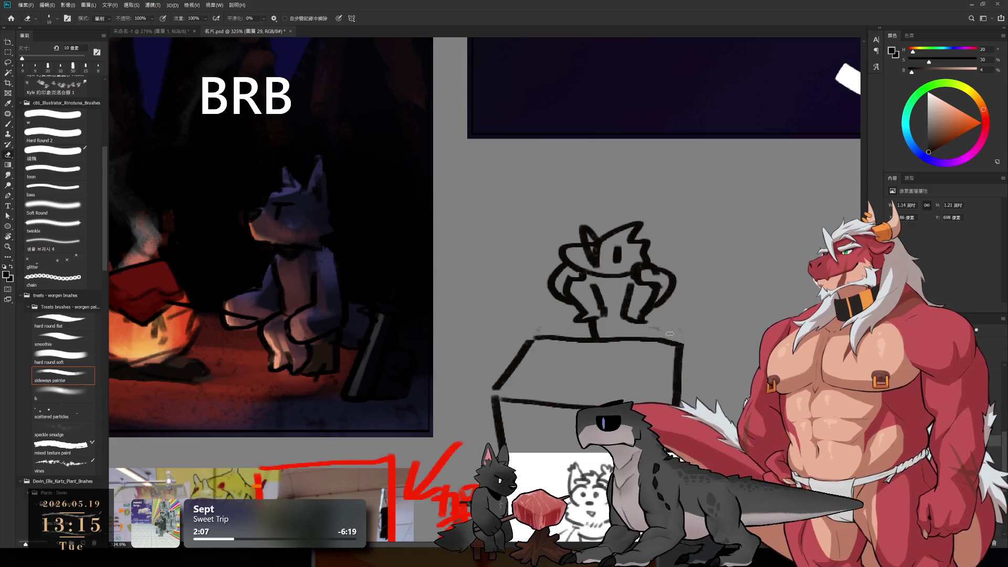
key("b")
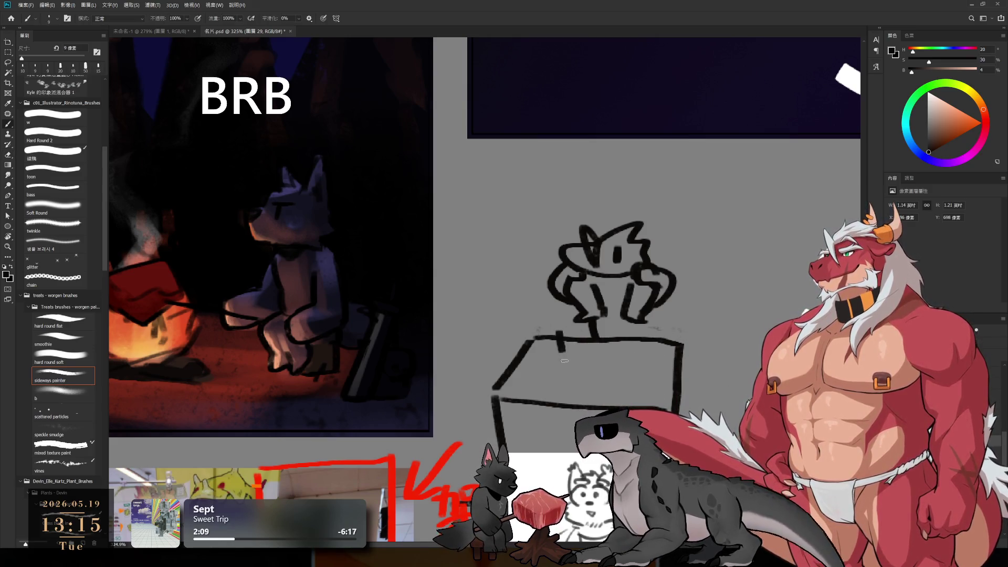
left_click_drag(579, 331, 582, 376)
key("ctrl+z")
key("e")
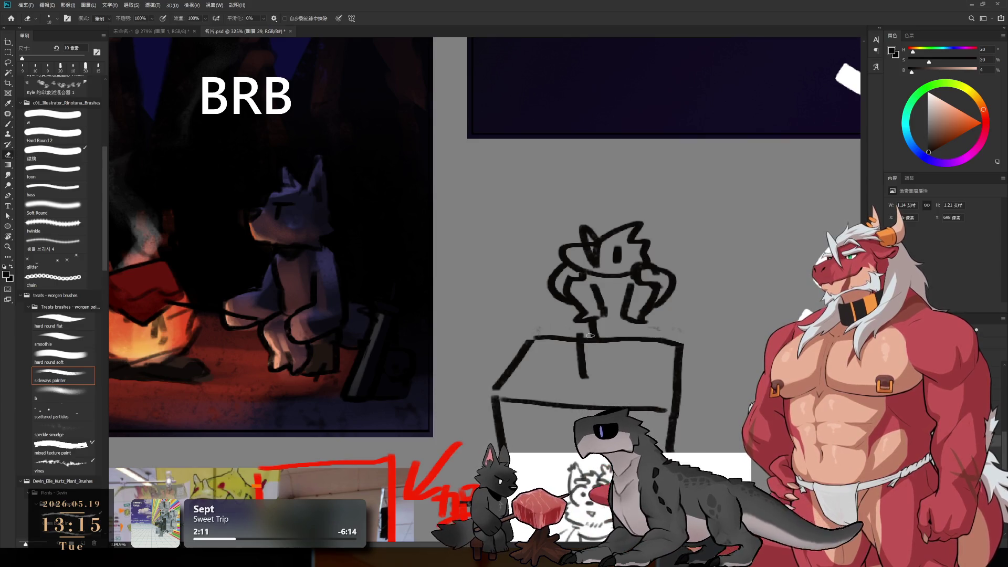
mouse_move(616, 344)
left_mouse_down()
mouse_move(649, 341)
mouse_move(609, 340)
mouse_move(665, 364)
left_mouse_up()
key("b")
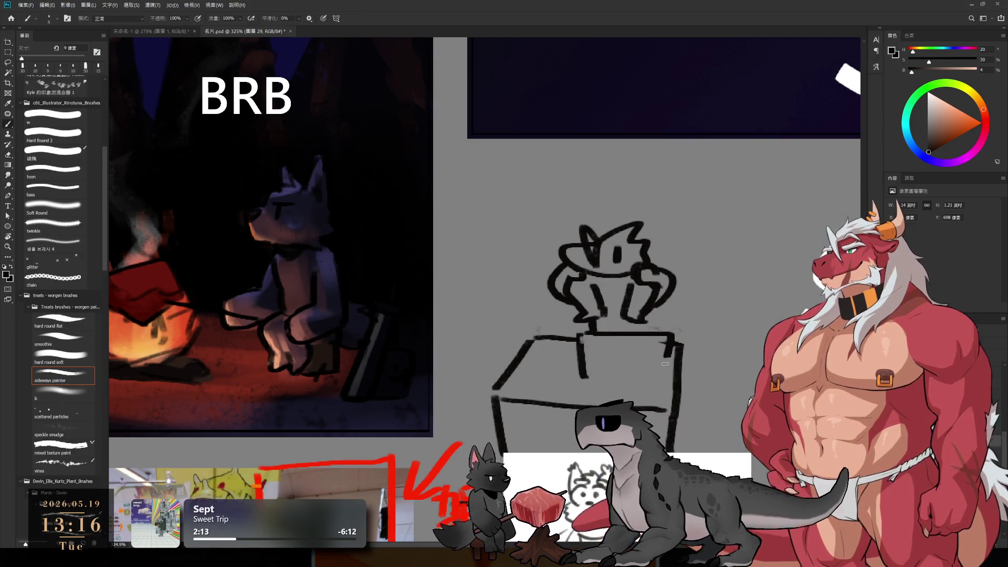
key("ctrl+z")
mouse_move(578, 334)
left_mouse_down()
mouse_move(651, 338)
mouse_move(654, 377)
mouse_move(590, 379)
left_mouse_up()
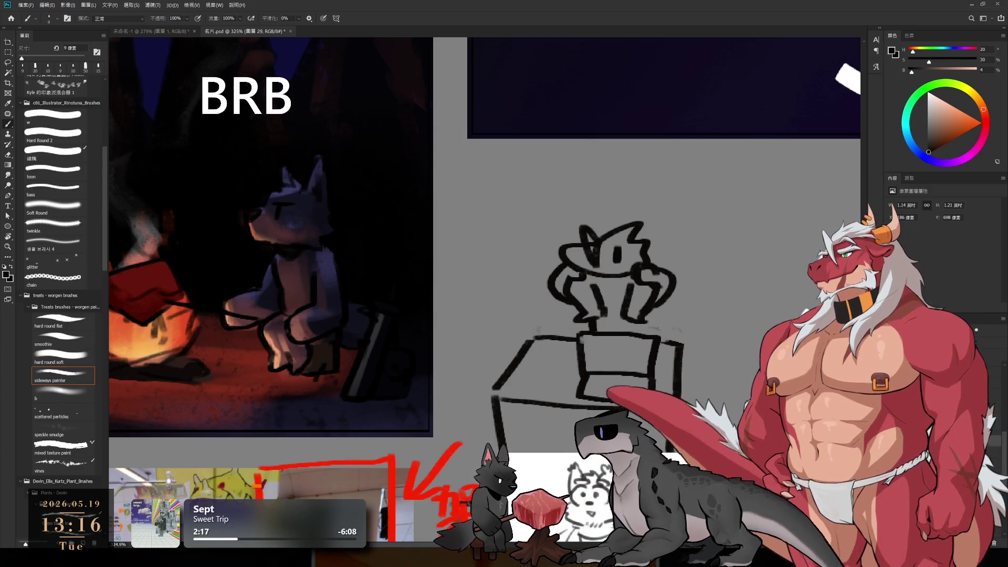
Draw and touch up short strokes at the box's top-left corner on the tabletop.
key("ctrl+z")
left_click_drag(529, 350, 522, 375)
mouse_move(545, 342)
left_mouse_down()
mouse_move(546, 375)
mouse_move(529, 346)
mouse_move(546, 370)
mouse_move(557, 344)
mouse_move(559, 376)
mouse_move(525, 374)
left_mouse_up()
key("e")
key("b")
key("ctrl+z")
key("ctrl+z")
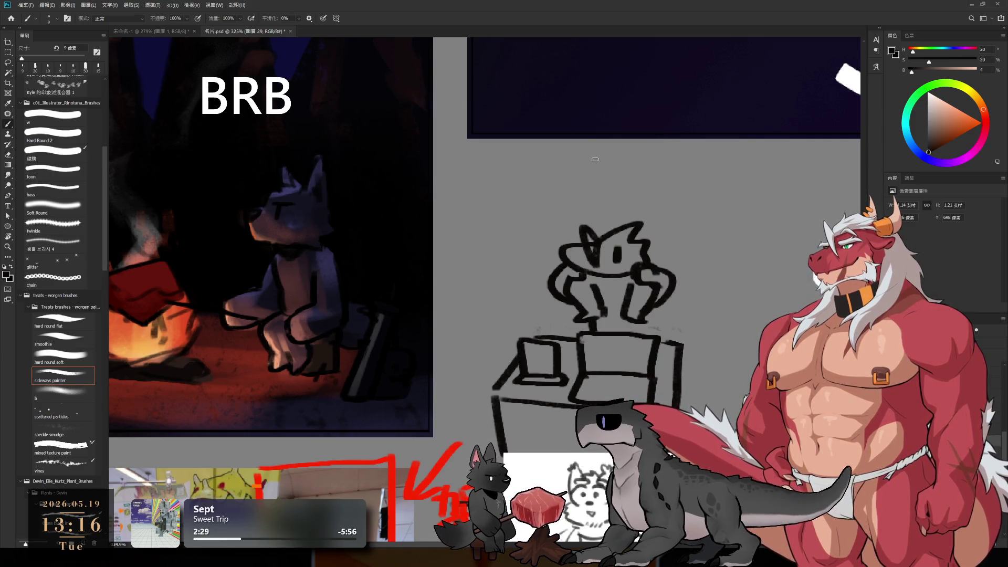
Delete the navy rectangle on 圖層 7 and its outline on 圖層 1, then draw a curve on 圖層 29.
left_click(630, 110)
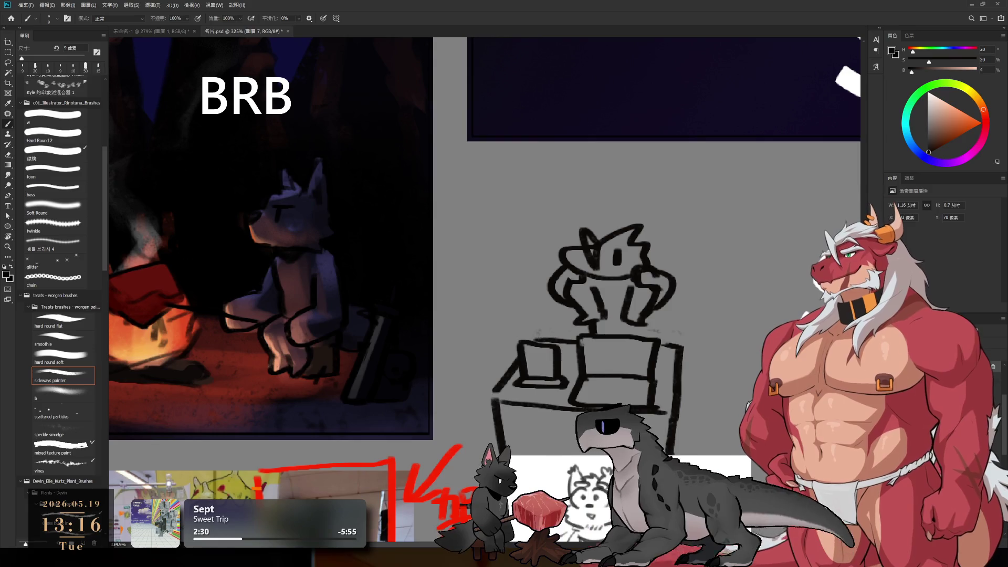
key("ctrl+comma")
left_click(476, 127, "ctrl")
key("ctrl+comma")
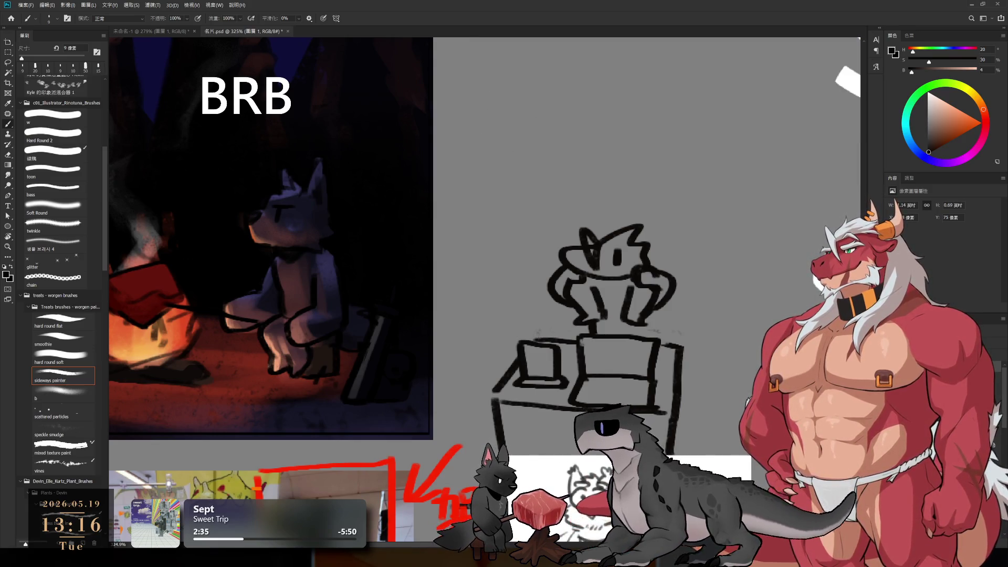
left_click(648, 256, "ctrl")
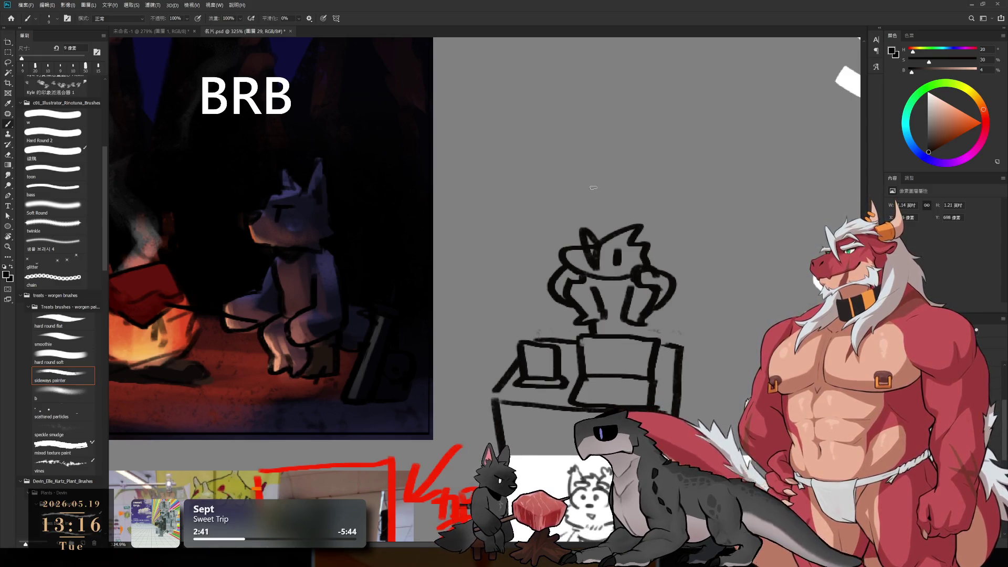
mouse_move(551, 146)
left_mouse_down()
mouse_move(547, 184)
mouse_move(557, 199)
mouse_move(554, 160)
mouse_move(556, 178)
mouse_move(589, 129)
mouse_move(579, 177)
mouse_move(587, 174)
left_mouse_up()
Redraw the line from the box to the head, trim the box's lower-right corner and add a hooked stroke beside it.
key("ctrl+z")
key("ctrl+z")
left_click_drag(590, 129, 584, 231)
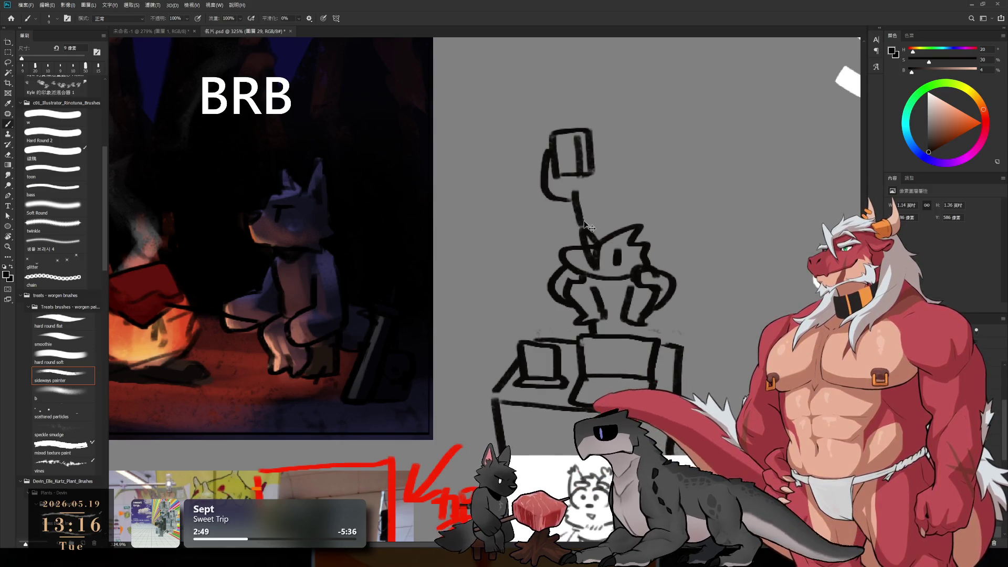
key("ctrl+z")
left_click_drag(574, 186, 584, 225)
key("e")
left_click_drag(590, 156, 592, 177)
key("b")
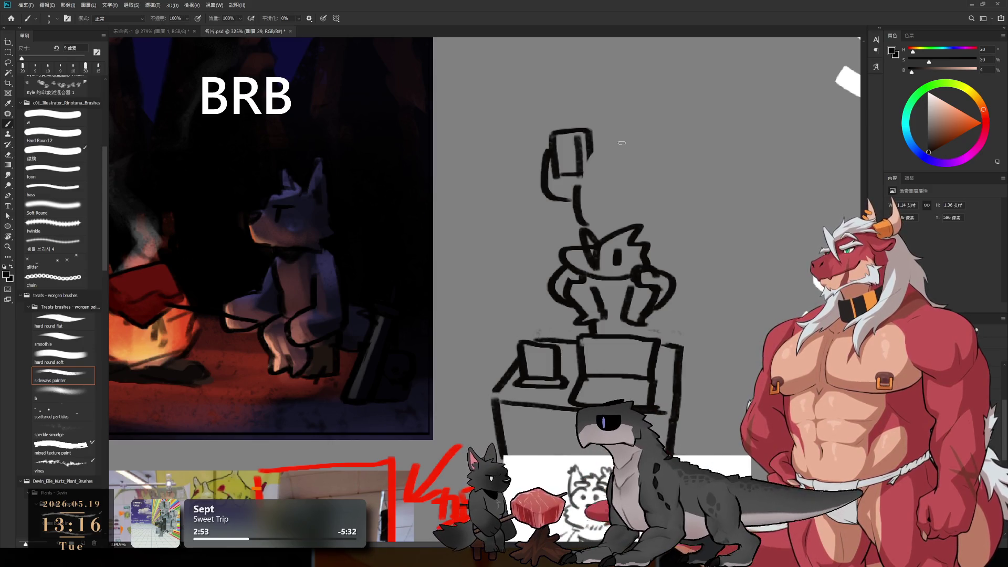
left_click_drag(618, 147, 647, 152)
mouse_move(637, 117)
left_mouse_down()
mouse_move(643, 131)
mouse_move(611, 117)
mouse_move(624, 125)
left_mouse_up()
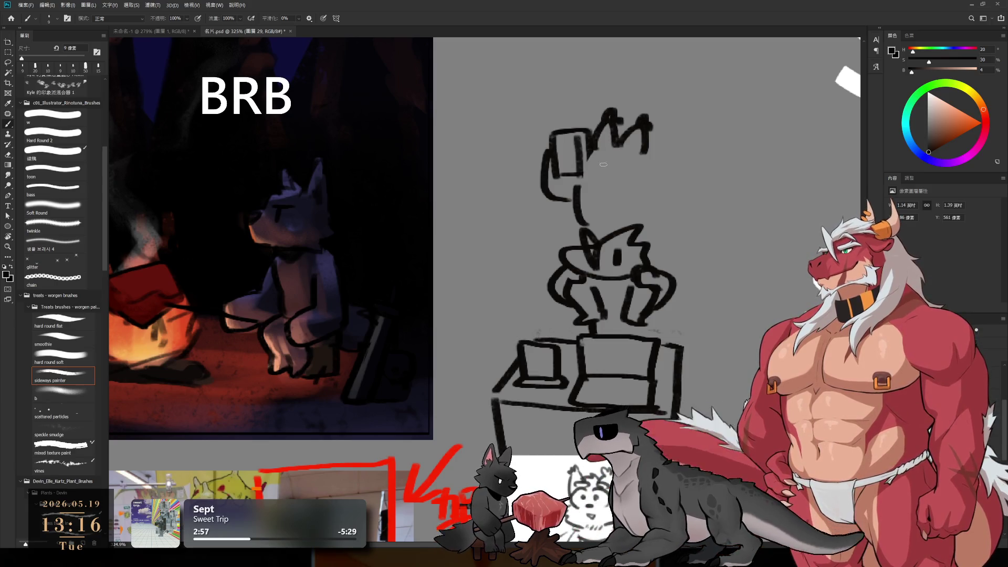
Rework the upper wolf's head, thickening the mouth and adding an eye.
key("z")
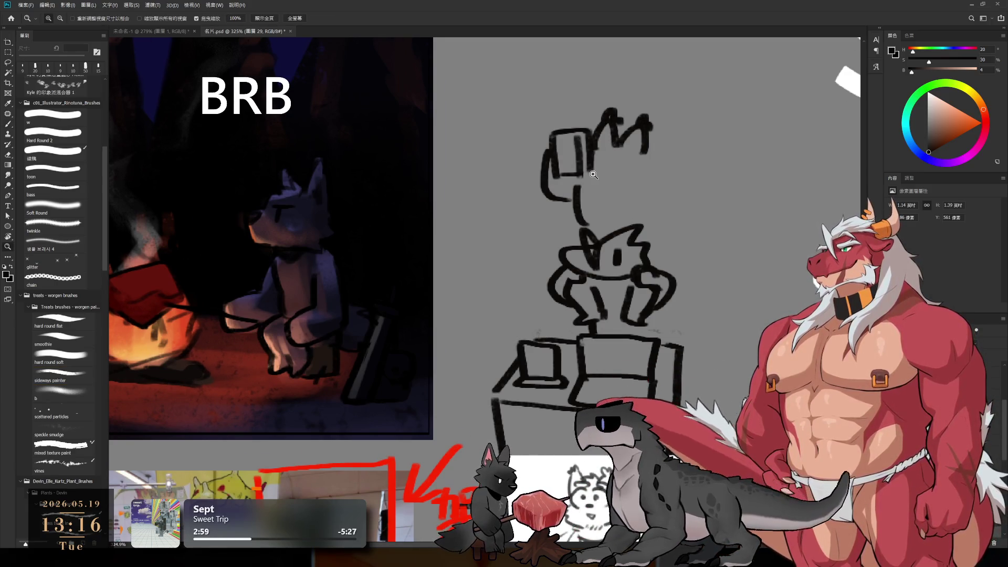
key("b")
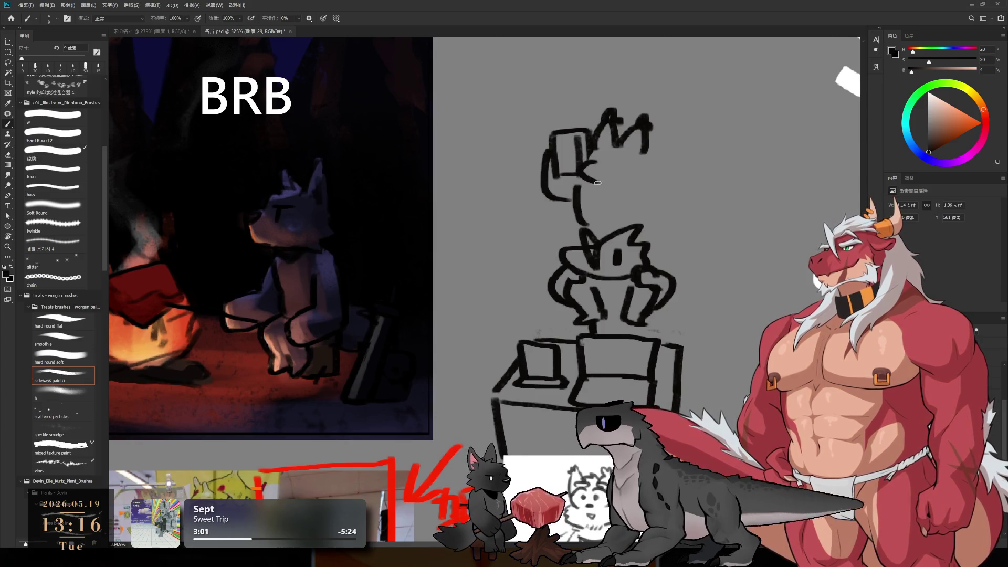
mouse_move(607, 187)
left_mouse_down()
mouse_move(585, 178)
mouse_move(582, 216)
left_mouse_up()
key("ctrl+z")
key("e")
key("b")
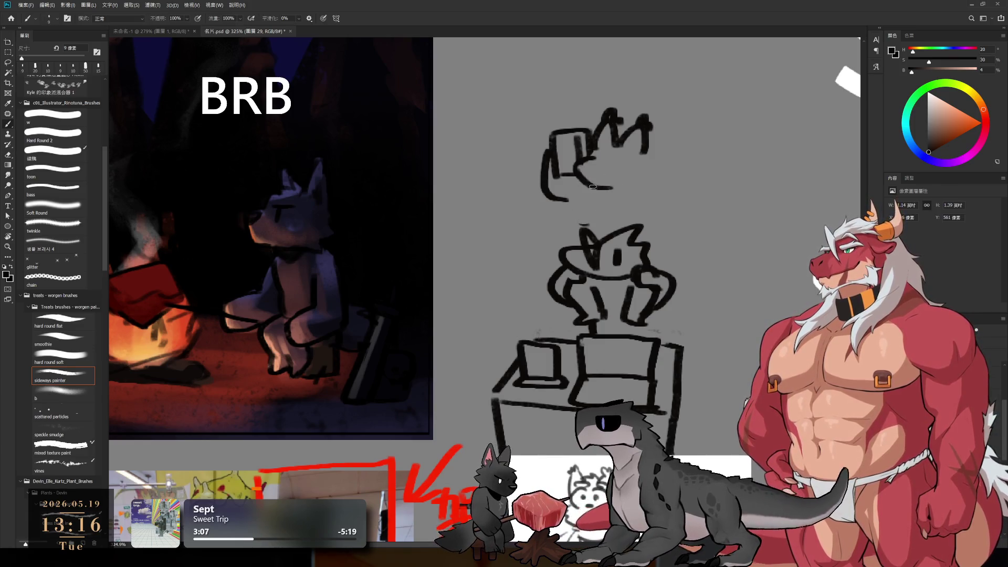
key("ctrl+z")
key("e")
key("b")
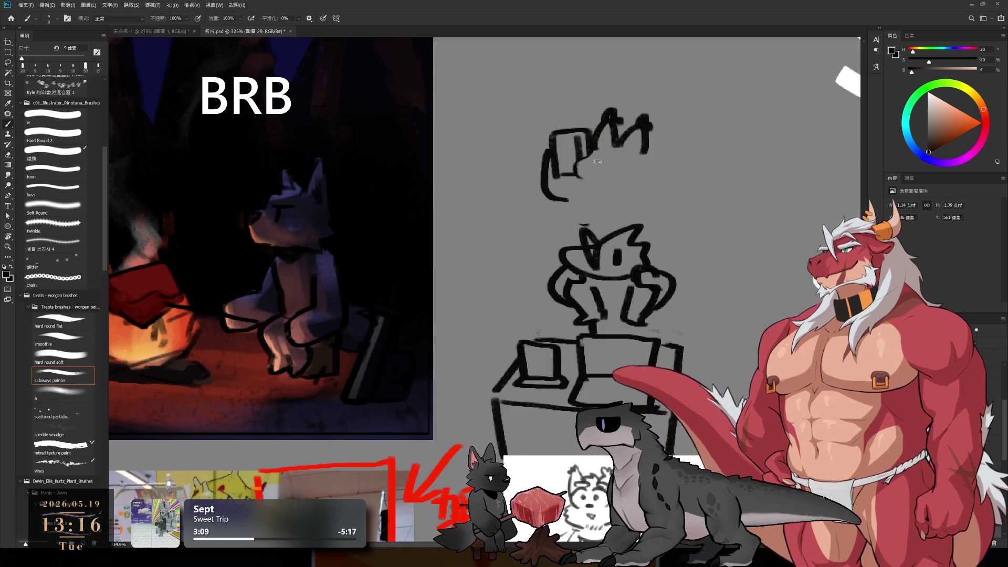
mouse_move(609, 166)
left_mouse_down()
mouse_move(597, 167)
mouse_move(627, 157)
mouse_move(654, 172)
mouse_move(609, 188)
mouse_move(688, 200)
mouse_move(672, 216)
left_mouse_up()
Draw the upper wolf's arm at a steeper angle, holding the box at its end.
key("ctrl+z")
key("ctrl+z")
left_click_drag(646, 178, 681, 216)
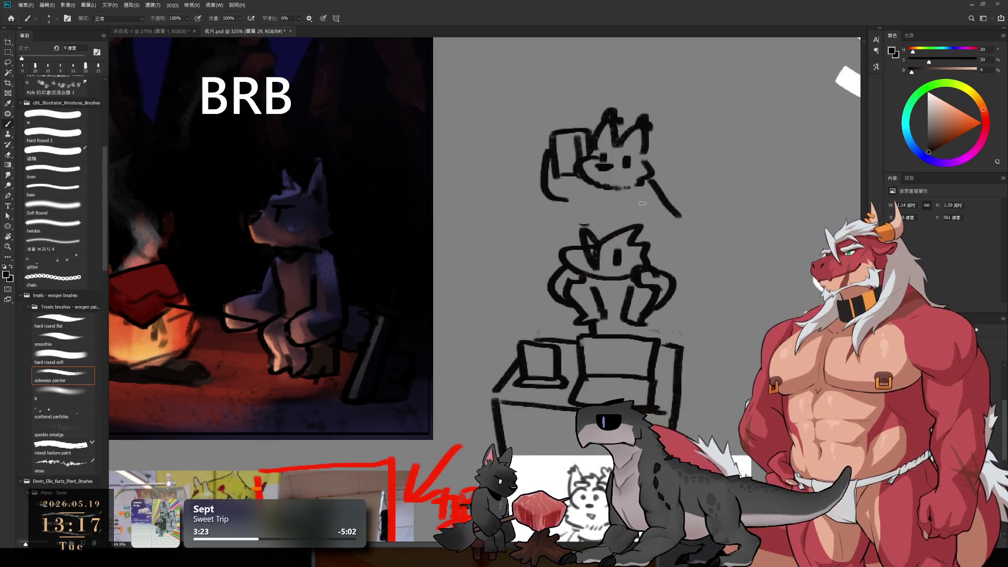
key("ctrl+z")
mouse_move(645, 185)
left_mouse_down()
mouse_move(671, 225)
mouse_move(664, 259)
left_mouse_up()
mouse_move(659, 226)
left_mouse_down()
mouse_move(688, 227)
mouse_move(663, 258)
left_mouse_up()
key("e")
key("b")
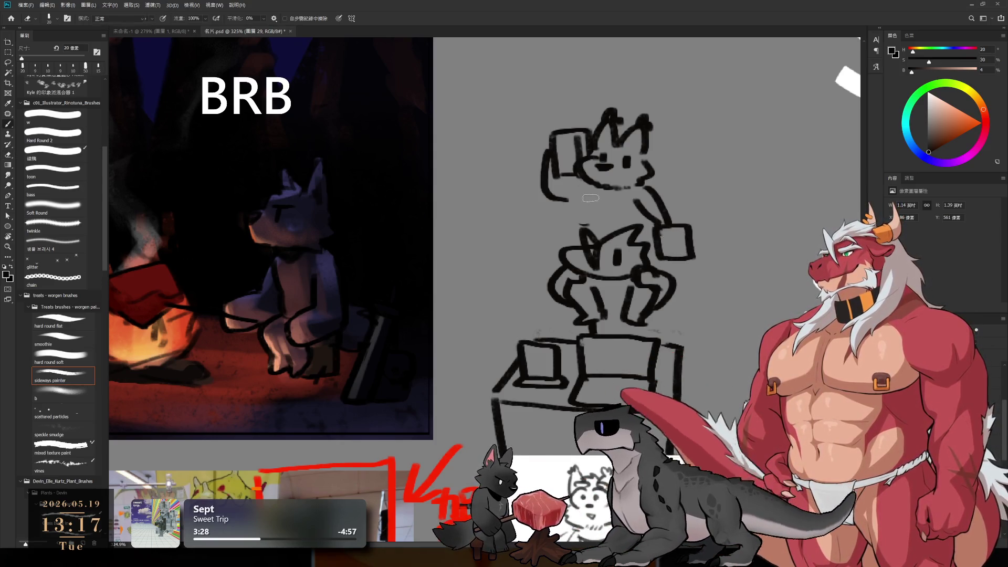
Try the upper wolf's left body line, lasso-adjust the sketch, and make the brush thinner.
mouse_move(581, 193)
left_mouse_down()
mouse_move(588, 230)
mouse_move(527, 205)
mouse_move(681, 87)
mouse_move(668, 271)
mouse_move(641, 218)
mouse_move(630, 218)
mouse_move(656, 226)
mouse_move(712, 206)
left_mouse_up()
key("ctrl+z")
key("l")
key("ctrl+d")
key("b")
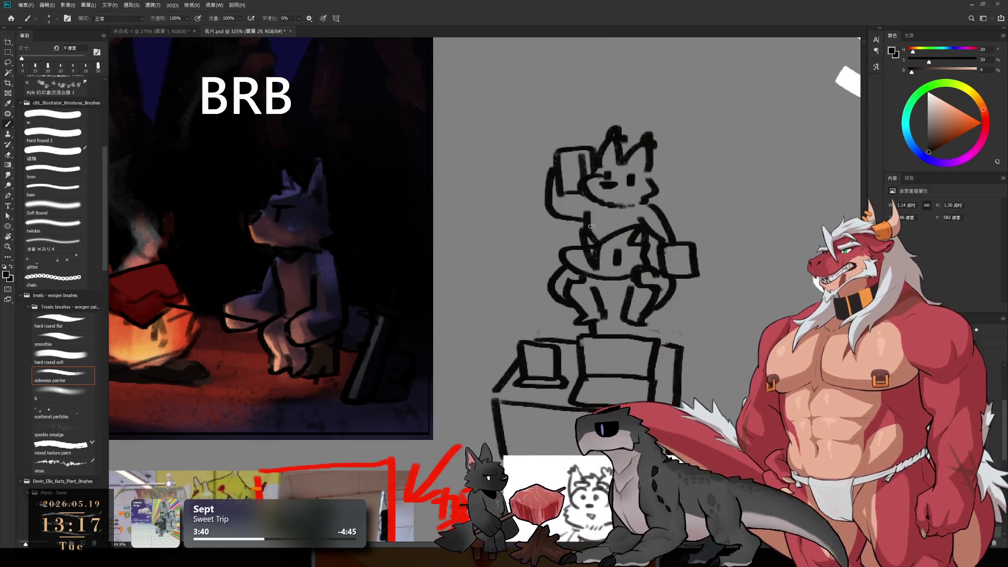
key("bracketleft")
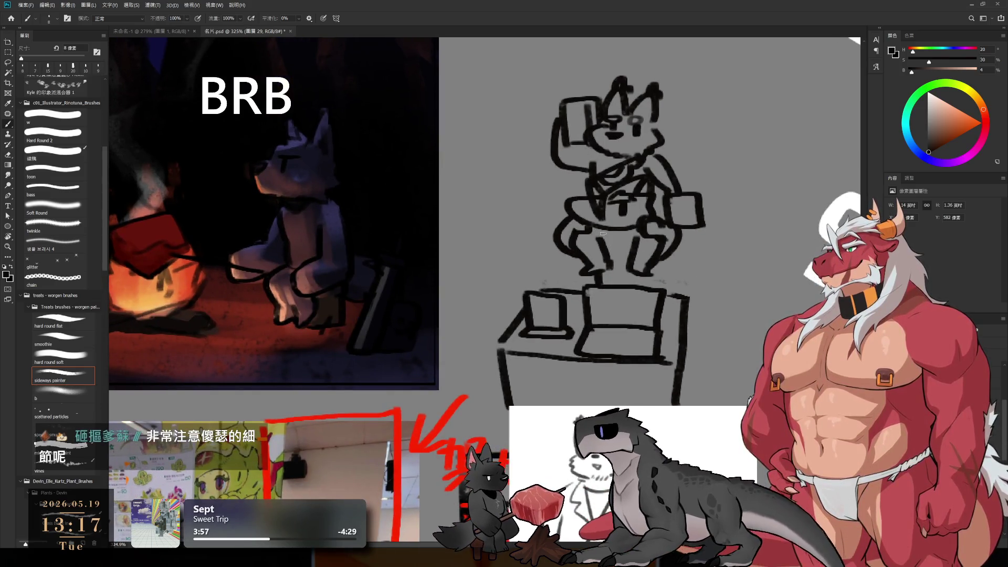
Add short detail strokes on the upper wolf's torso.
key("e")
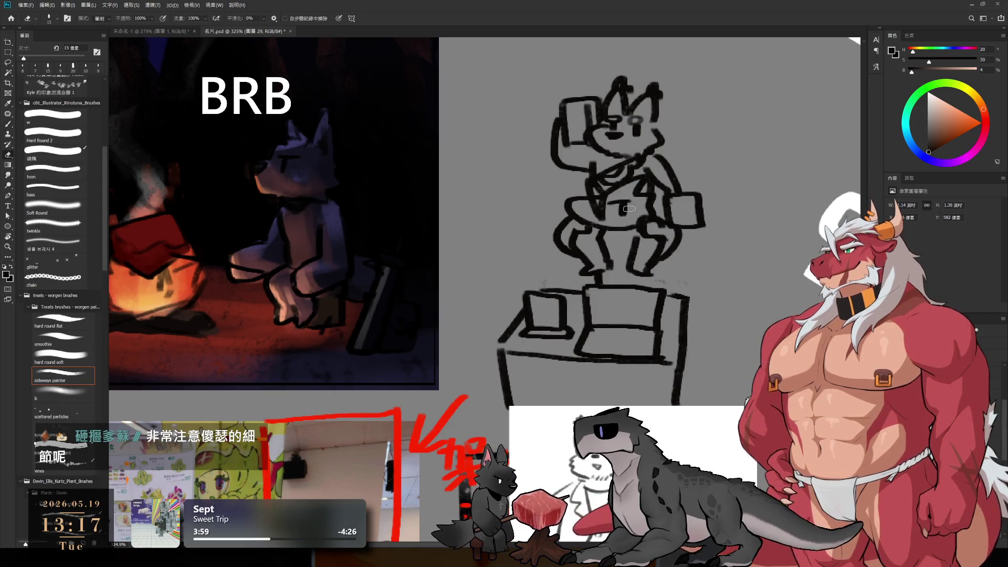
key("b")
mouse_move(608, 205)
left_mouse_down()
mouse_move(687, 208)
mouse_move(698, 223)
mouse_move(696, 205)
mouse_move(685, 223)
left_mouse_up()
Draw the 木 character on the small held box.
key("bracketleft")
key("bracketleft")
key("ctrl+z")
key("ctrl+z")
key("bracketright")
left_click_drag(682, 208, 673, 218)
left_click_drag(687, 208, 697, 215)
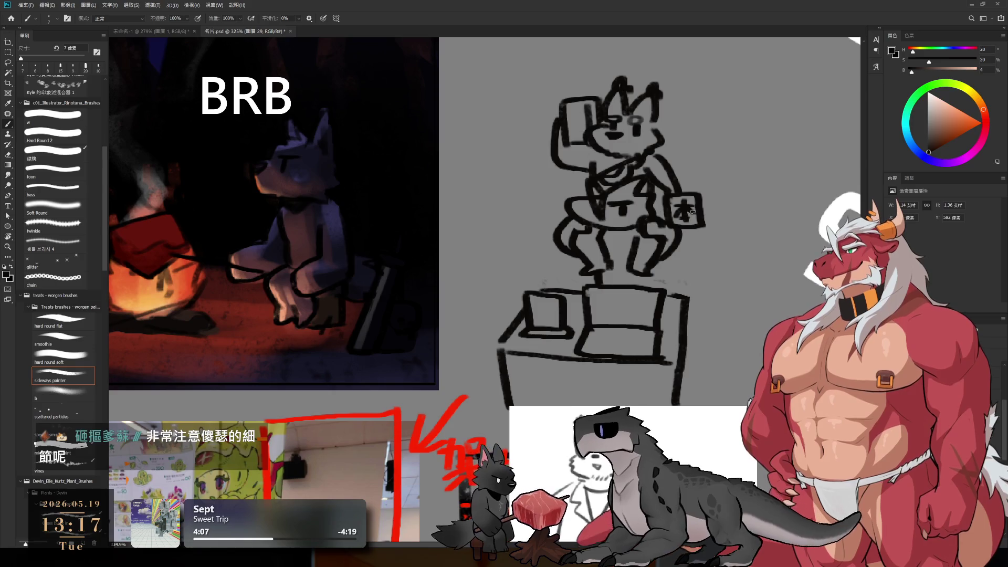
Letter GAME across the front of the box under the wolves with a larger brush.
key("bracketright")
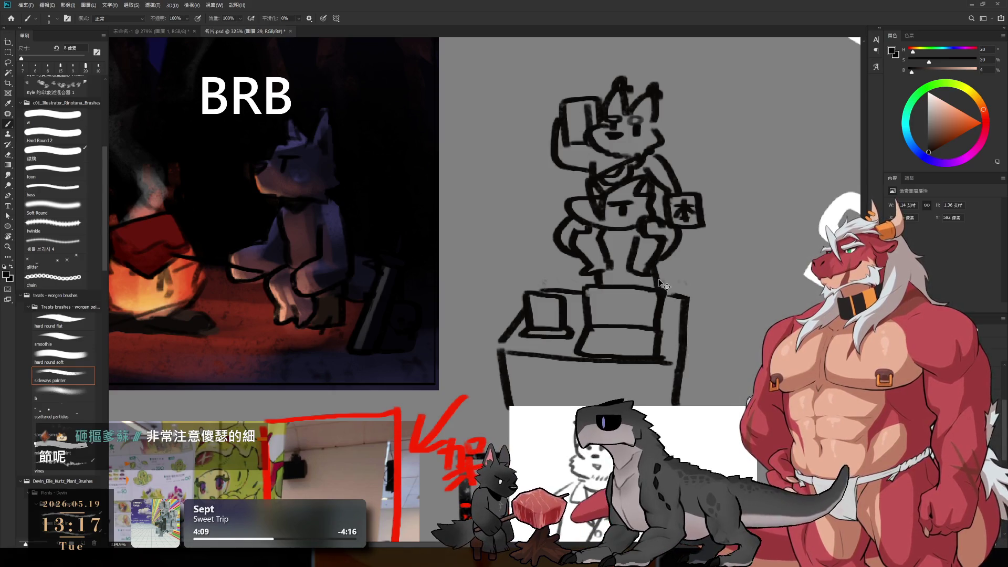
key("bracketright")
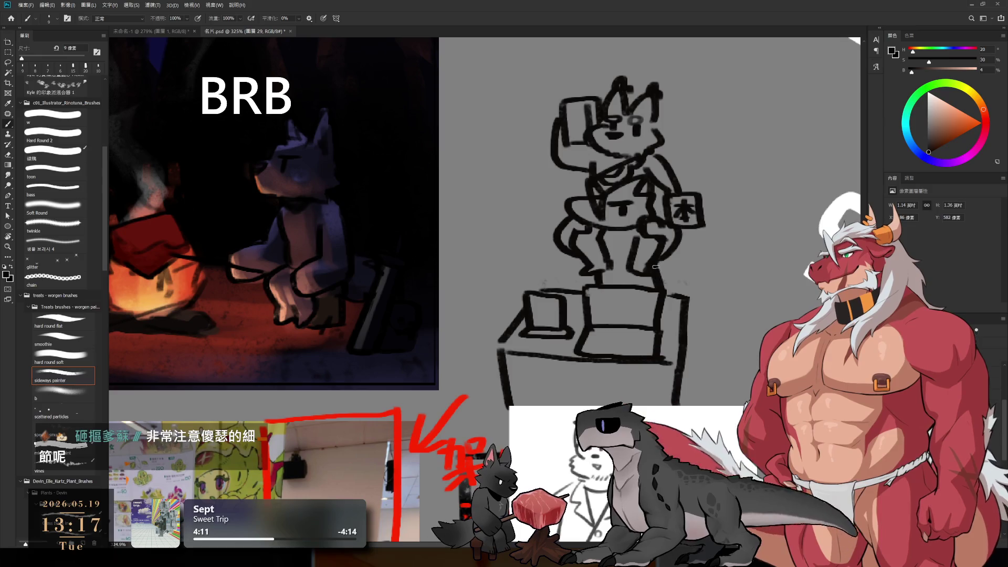
mouse_move(603, 297)
left_mouse_down()
mouse_move(601, 311)
mouse_move(618, 296)
mouse_move(621, 309)
mouse_move(640, 298)
left_mouse_up()
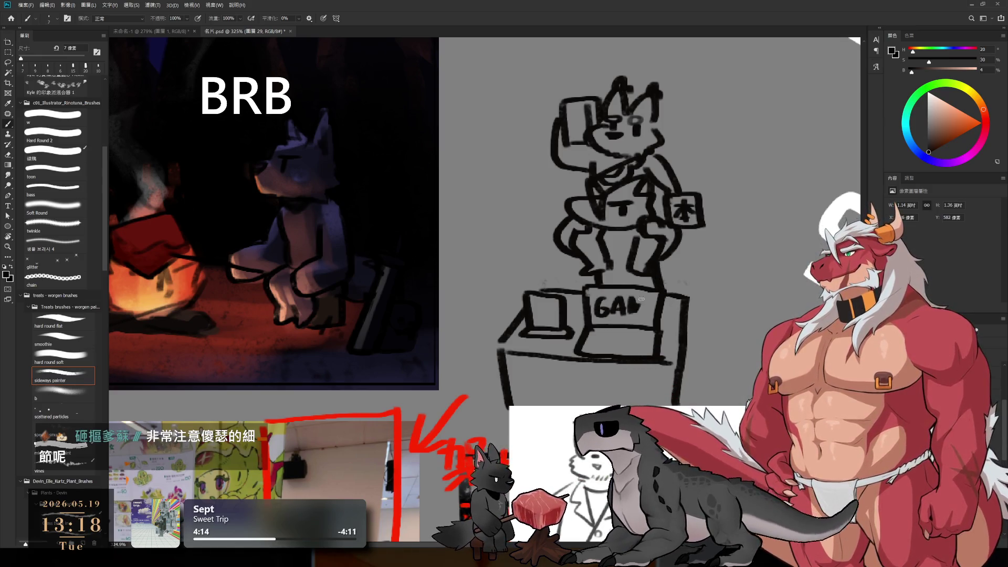
key("ctrl+z")
key("ctrl+z")
key("ctrl+z")
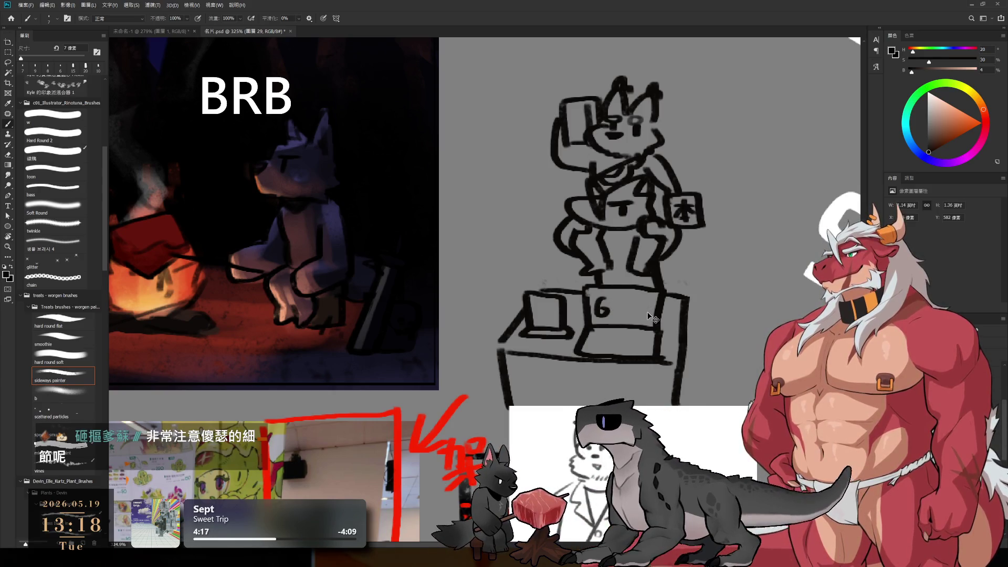
key("ctrl+z")
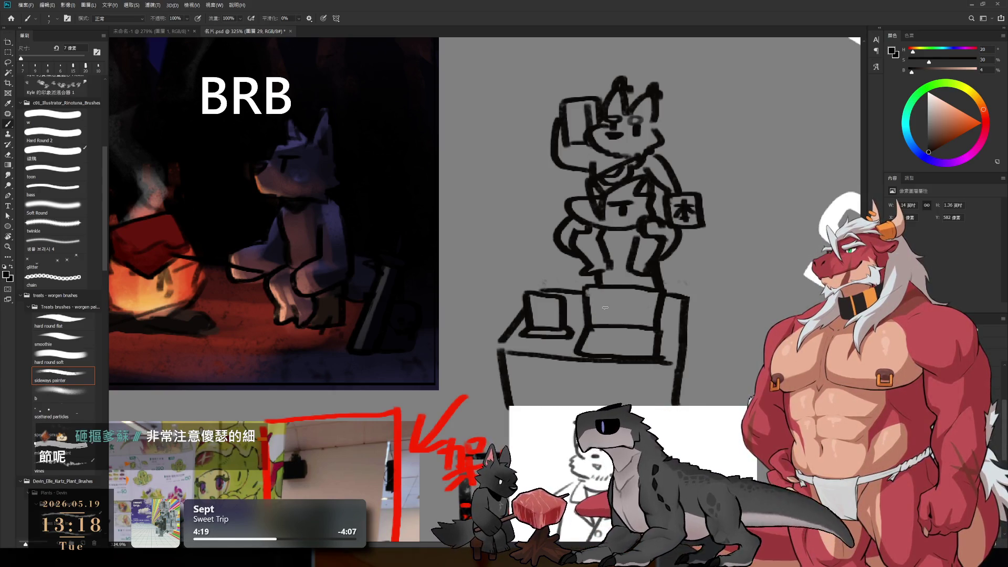
mouse_move(603, 297)
left_mouse_down()
mouse_move(602, 311)
mouse_move(612, 297)
mouse_move(621, 317)
mouse_move(646, 318)
left_mouse_up()
left_click_drag(645, 298, 656, 298)
left_click_drag(645, 303, 655, 302)
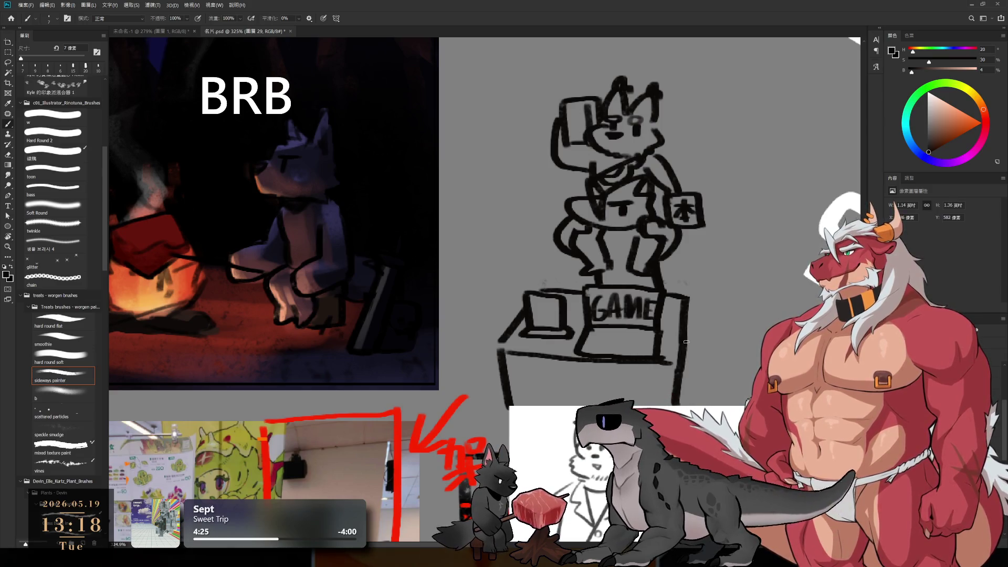
Erase the top of the top wolf's left ear with a smaller eraser.
left_click_drag(708, 338, 751, 311)
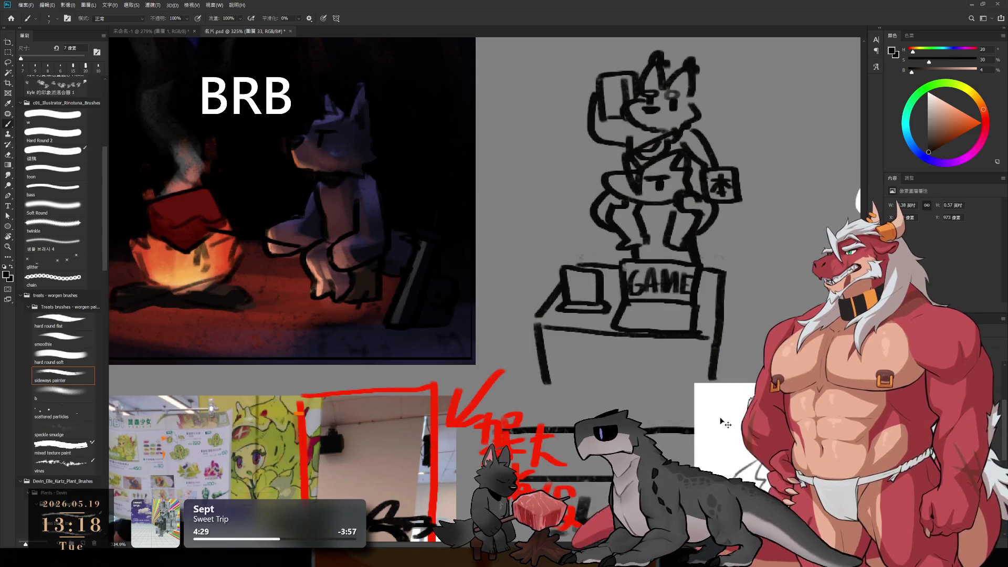
left_click_drag(726, 424, 661, 459)
key("e")
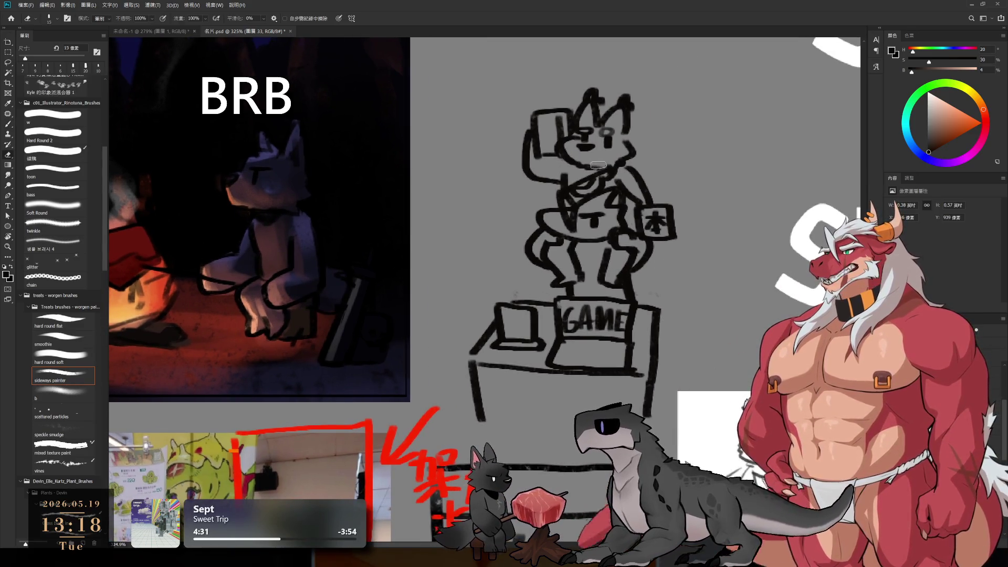
key("bracketright")
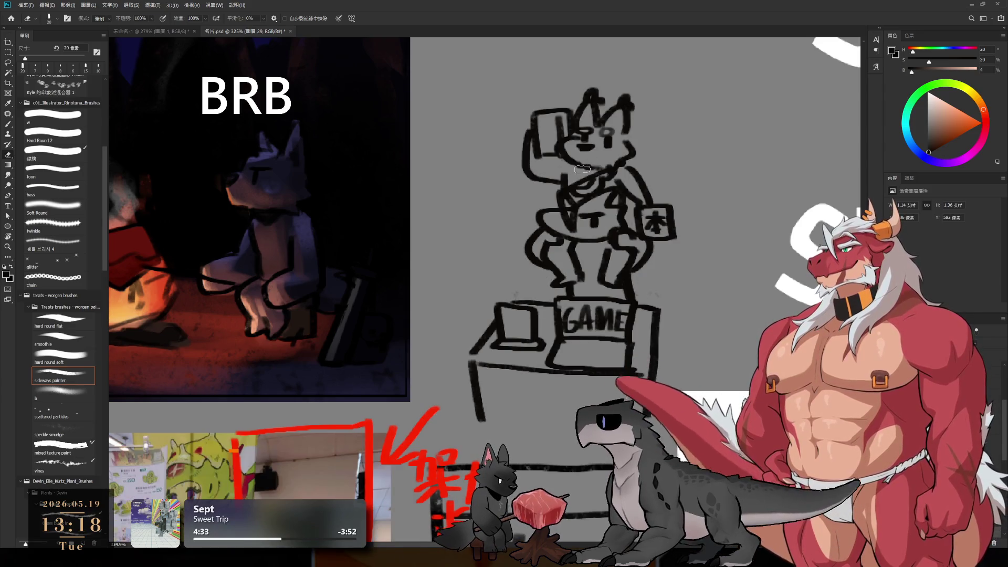
key("b")
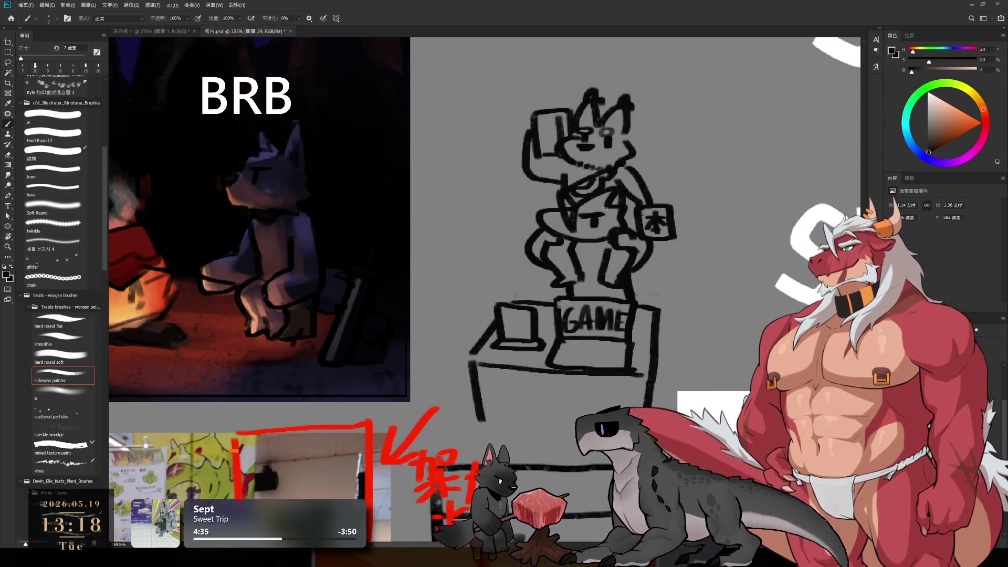
key("e")
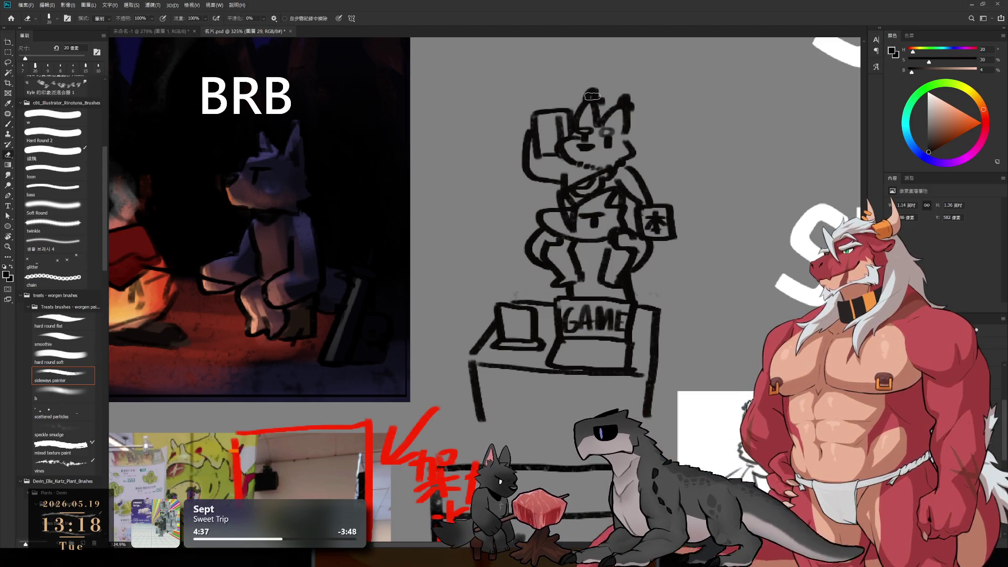
key("bracketleft")
key("bracketleft")
key("bracketleft")
left_click_drag(588, 97, 630, 111)
Thin the top wolf's left and right ear lines, undoing the extra right-ear strokes.
key("b")
key("e")
key("bracketleft")
mouse_move(580, 90)
left_mouse_down()
mouse_move(595, 100)
mouse_move(584, 111)
mouse_move(599, 100)
mouse_move(632, 116)
mouse_move(633, 101)
mouse_move(623, 118)
mouse_move(595, 105)
left_mouse_up()
key("b")
key("ctrl+z")
key("ctrl+z")
key("ctrl+z")
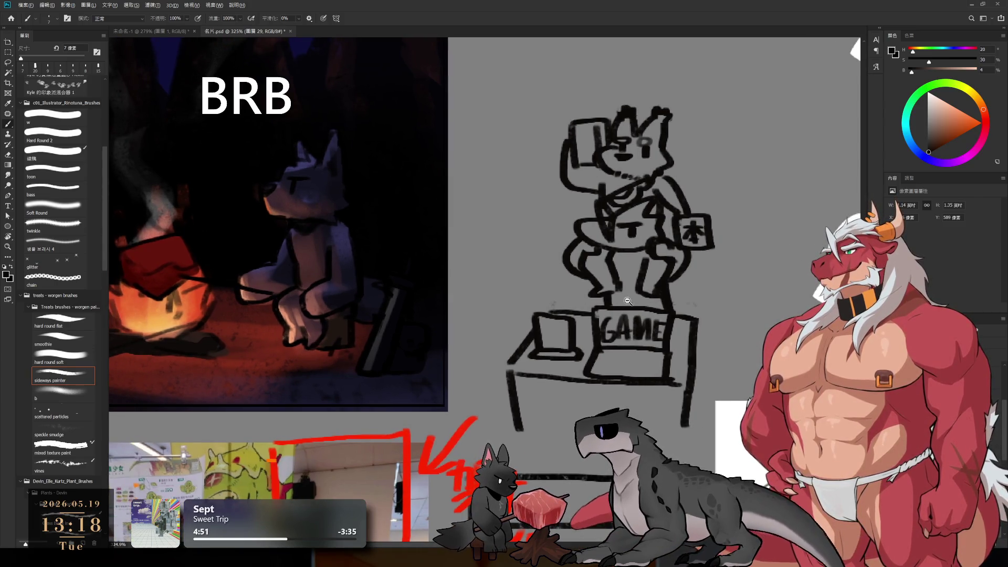
Draw the table's left edge line and a small hook mark left of the figure.
scroll(607, 242, "down", 2, "alt")
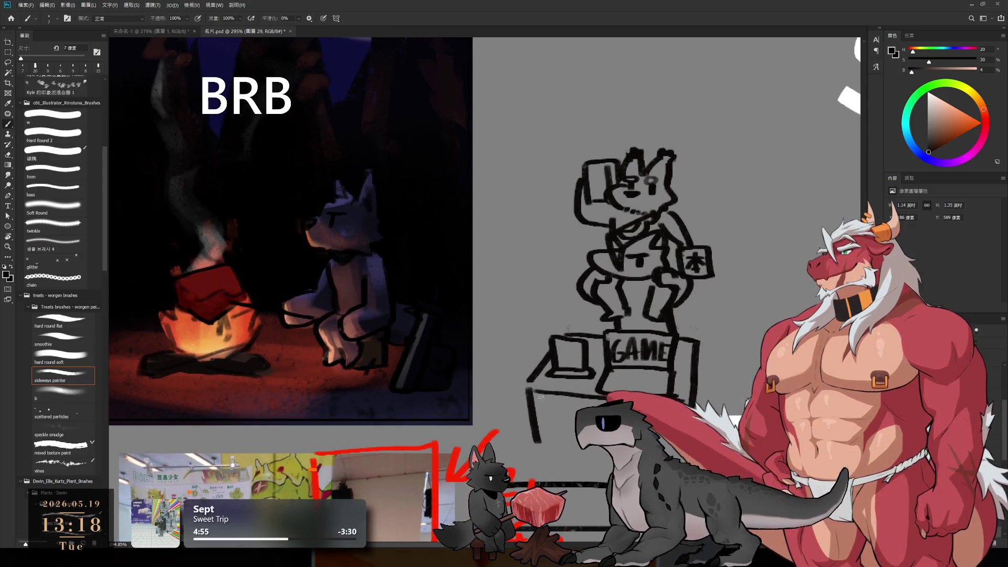
left_click_drag(534, 377, 526, 417)
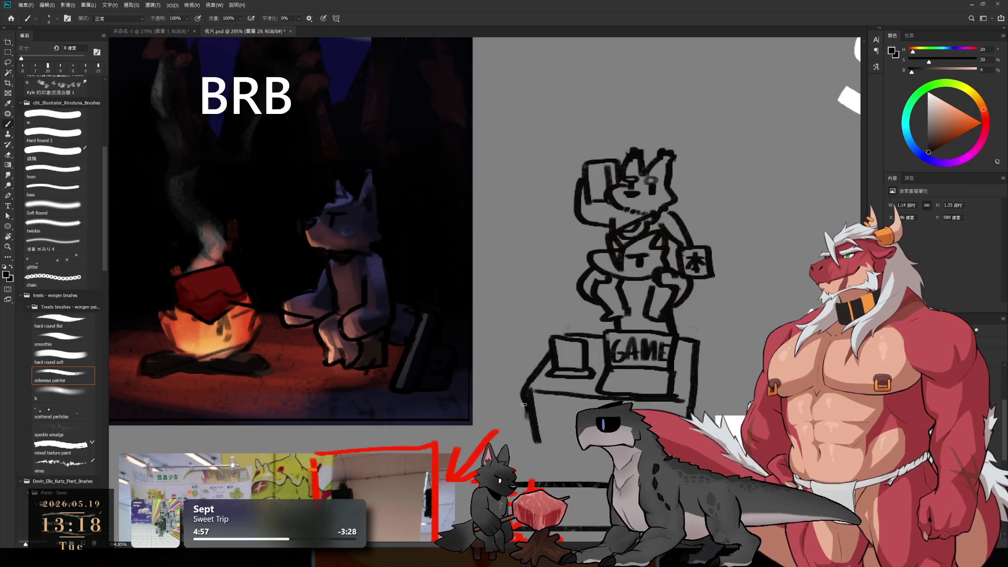
left_click_drag(680, 423, 638, 394)
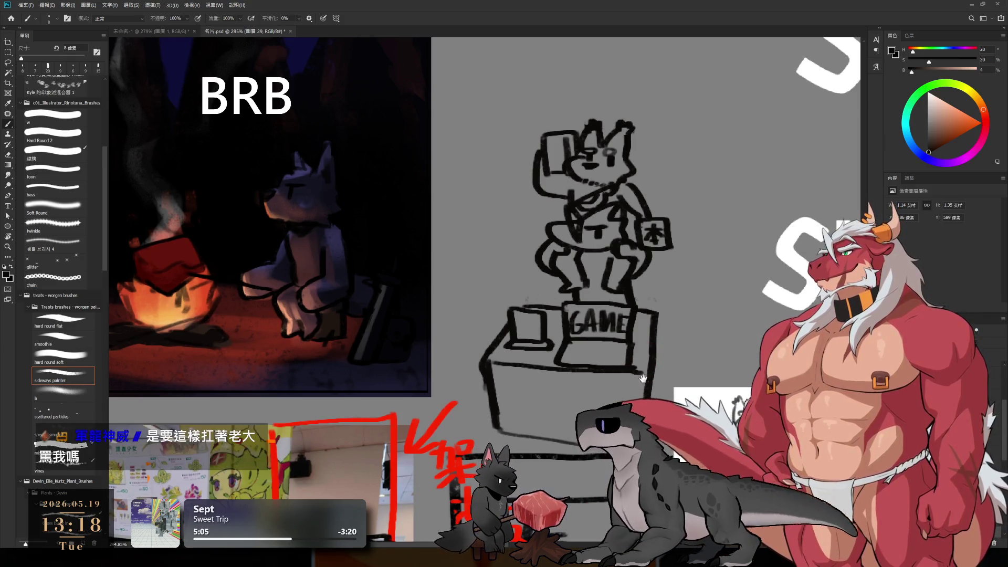
left_click_drag(626, 377, 610, 390)
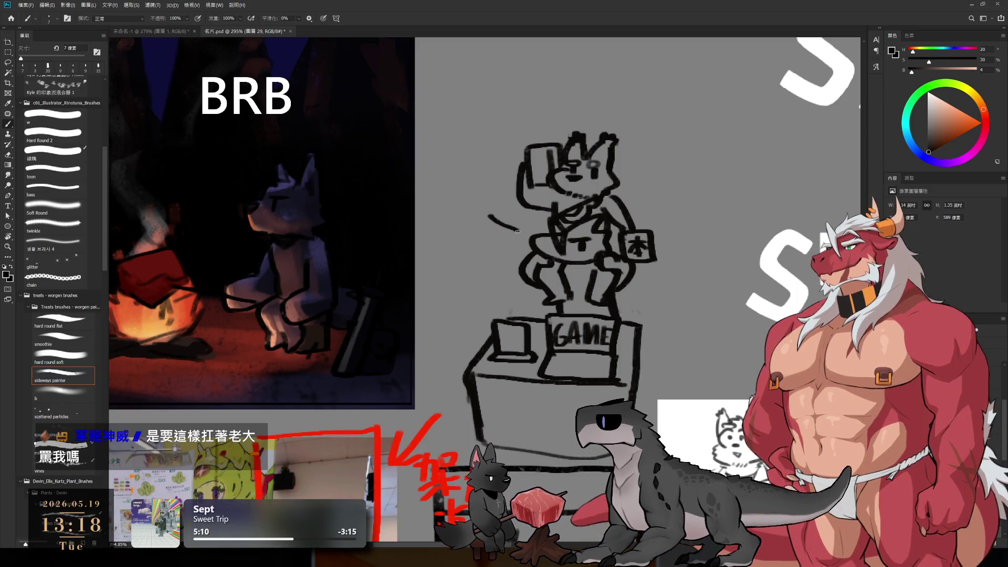
mouse_move(497, 238)
left_mouse_down()
mouse_move(515, 242)
mouse_move(503, 251)
left_mouse_up()
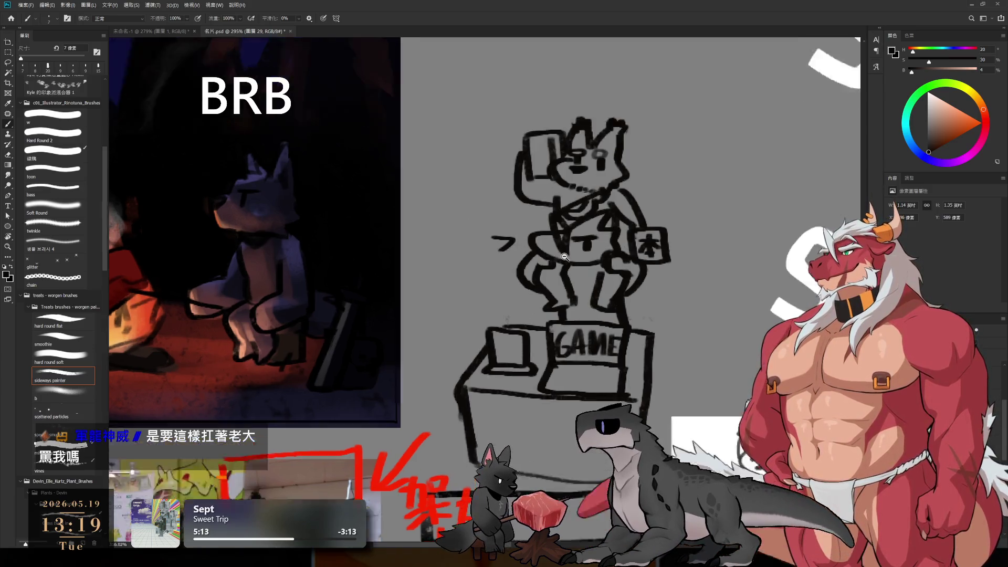
scroll(480, 217, "up", 2)
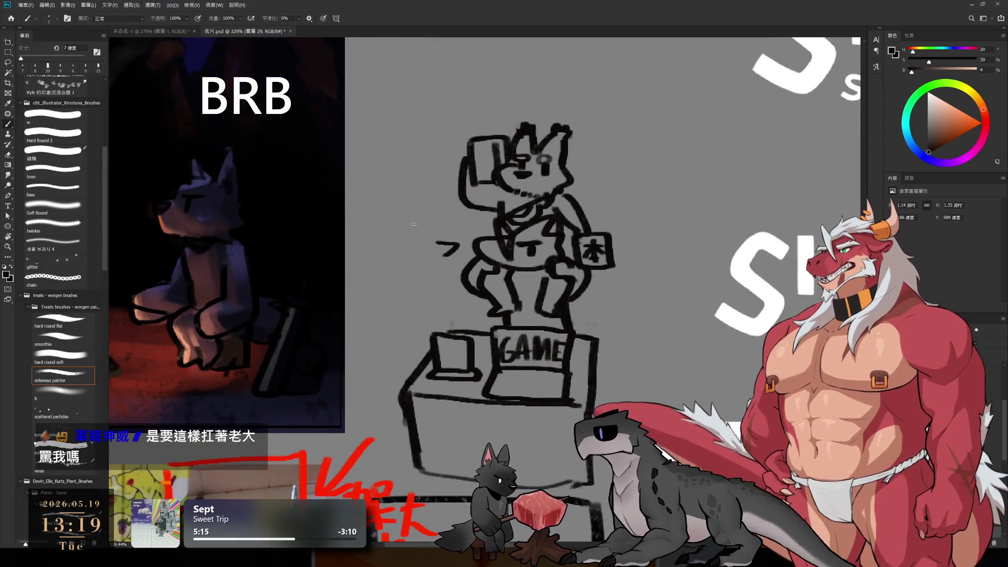
Handwrite a vertical column of Chinese characters ending in 好 with a closing mark.
mouse_move(370, 225)
left_mouse_down()
mouse_move(374, 247)
mouse_move(399, 231)
mouse_move(401, 242)
mouse_move(387, 246)
left_mouse_up()
left_click_drag(375, 245, 408, 242)
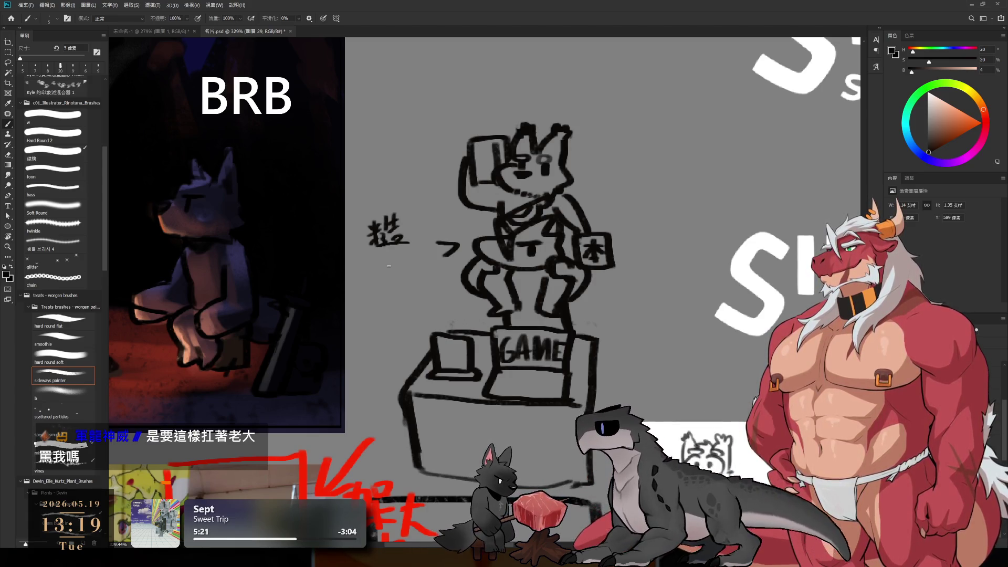
mouse_move(376, 274)
left_mouse_down()
mouse_move(388, 282)
mouse_move(374, 292)
mouse_move(391, 295)
mouse_move(403, 281)
mouse_move(411, 289)
mouse_move(385, 312)
left_mouse_up()
mouse_move(389, 294)
left_mouse_down()
mouse_move(409, 306)
mouse_move(382, 325)
left_mouse_up()
mouse_move(398, 305)
left_mouse_down()
mouse_move(412, 319)
mouse_move(380, 339)
left_mouse_up()
mouse_move(379, 331)
left_mouse_down()
mouse_move(398, 337)
mouse_move(390, 348)
mouse_move(414, 324)
left_mouse_up()
mouse_move(407, 329)
left_mouse_down()
mouse_move(408, 347)
mouse_move(417, 332)
left_mouse_up()
left_click_drag(385, 366, 391, 366)
mouse_move(394, 348)
left_mouse_down()
mouse_move(413, 352)
mouse_move(417, 371)
left_mouse_up()
Erase the lower part of the note and rewrite the middle characters.
key("e")
mouse_move(391, 321)
left_mouse_down()
mouse_move(389, 278)
mouse_move(387, 300)
mouse_move(380, 280)
left_mouse_up()
key("b")
mouse_move(379, 264)
left_mouse_down()
mouse_move(408, 278)
mouse_move(400, 269)
mouse_move(386, 287)
left_mouse_up()
mouse_move(383, 282)
left_mouse_down()
mouse_move(409, 274)
mouse_move(384, 318)
mouse_move(394, 314)
left_mouse_up()
mouse_move(383, 317)
left_mouse_down()
mouse_move(386, 328)
mouse_move(408, 304)
left_mouse_up()
left_click_drag(398, 305, 415, 321)
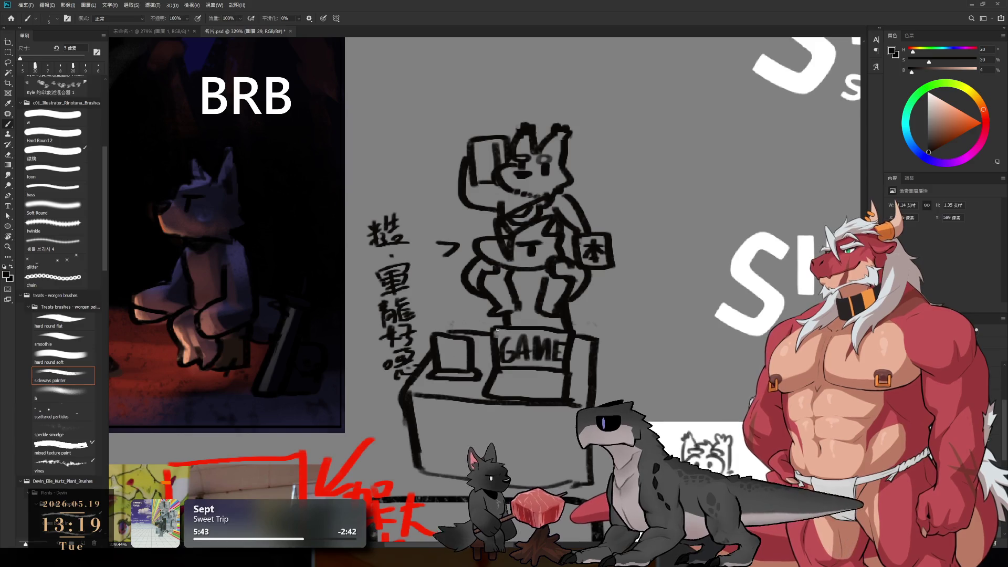
left_click_drag(524, 307, 547, 297)
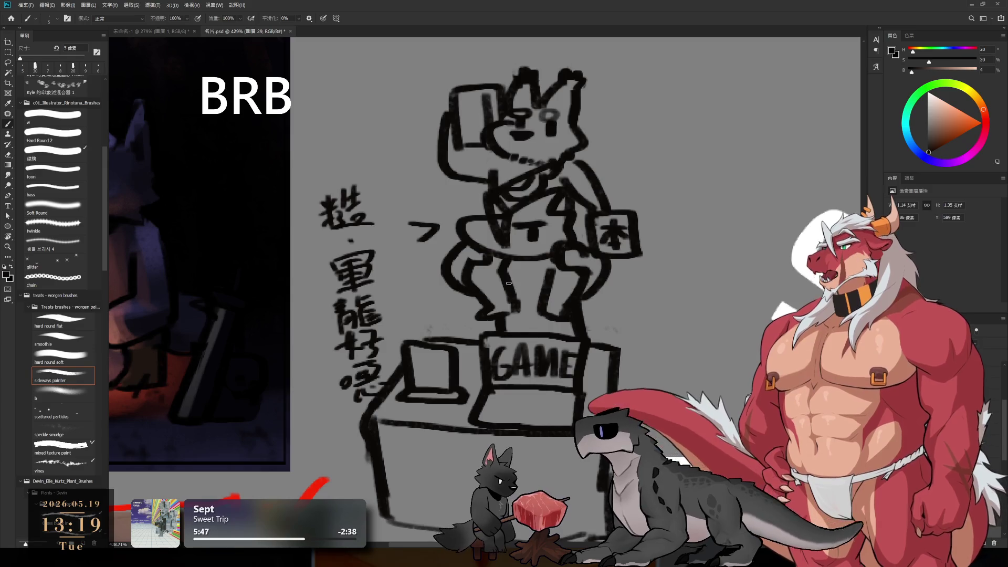
Erase the handwritten Chinese note.
scroll(512, 294, "down", 1)
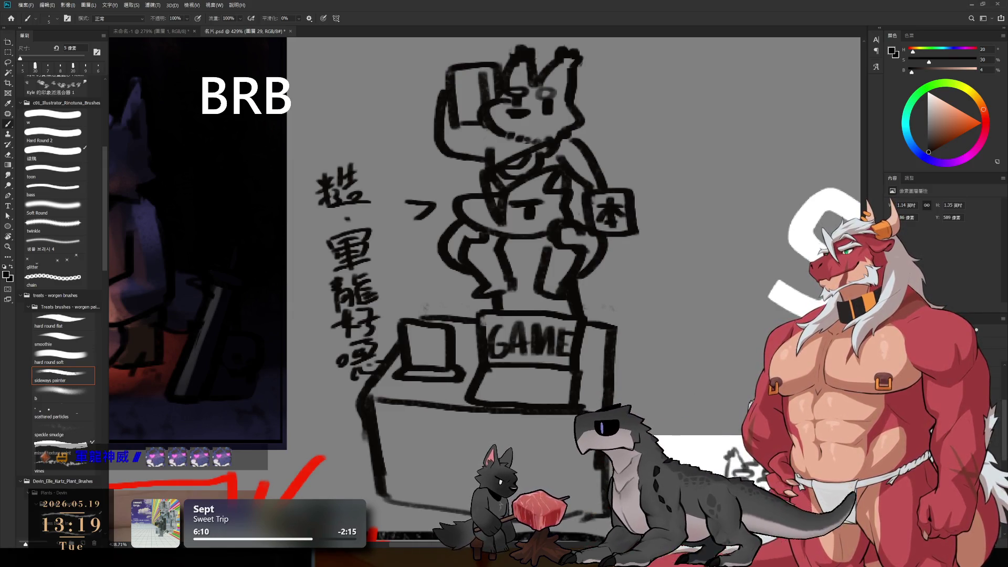
key("e")
left_click_drag(349, 173, 370, 388)
Draw horizontal ruled lines across the paper the top wolf holds.
key("b")
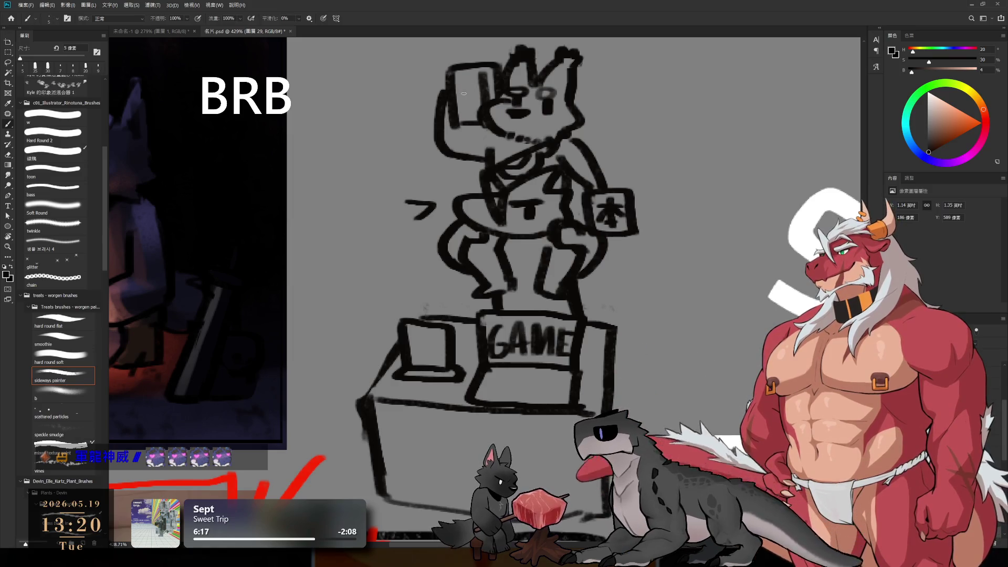
mouse_move(451, 79)
left_mouse_down()
mouse_move(486, 77)
mouse_move(483, 94)
left_mouse_up()
mouse_move(454, 105)
left_mouse_down()
mouse_move(483, 104)
mouse_move(483, 113)
left_mouse_up()
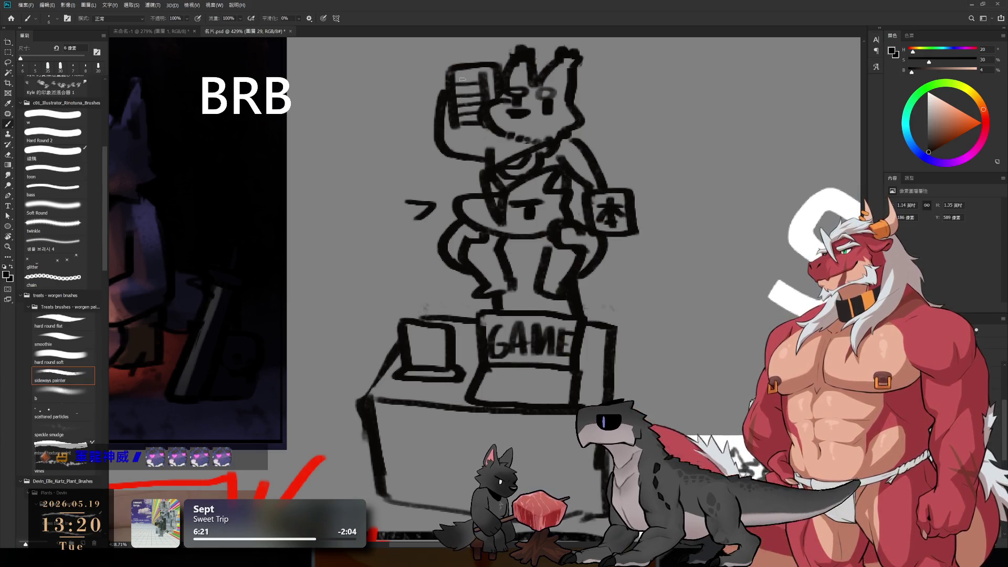
left_click_drag(449, 74, 488, 70)
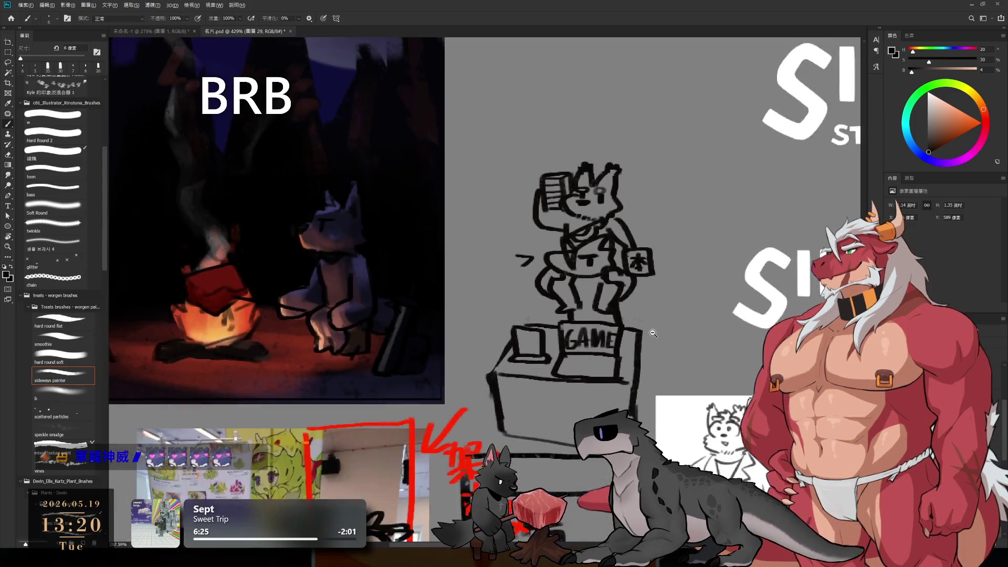
Lasso the figure-and-desk drawing on its layer, drag it higher up the canvas, and deselect.
scroll(651, 331, "down", 3)
left_click(656, 356, "ctrl")
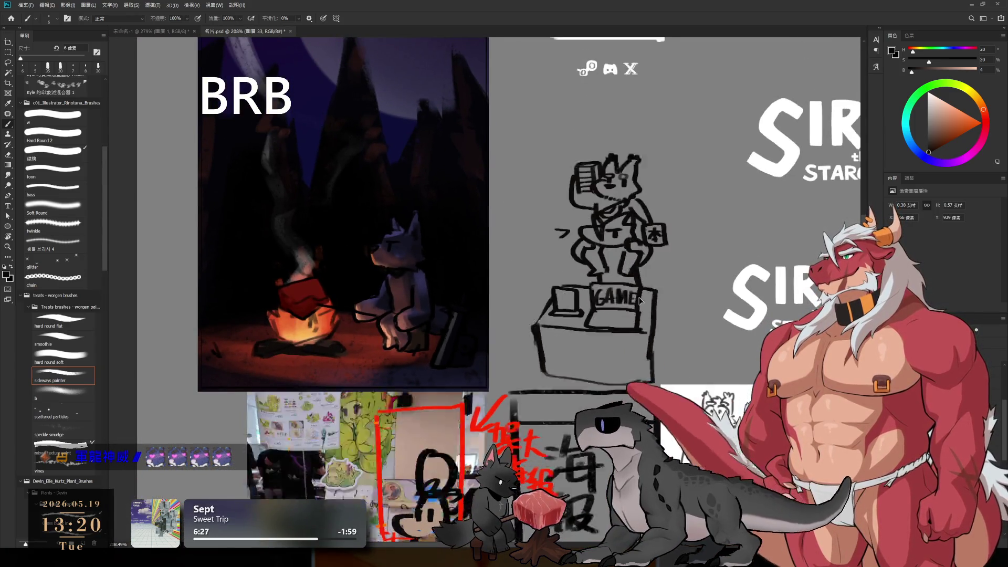
key("l")
mouse_move(722, 324)
left_mouse_down()
mouse_move(698, 220)
mouse_move(693, 315)
left_mouse_up()
left_click_drag(689, 389, 692, 321)
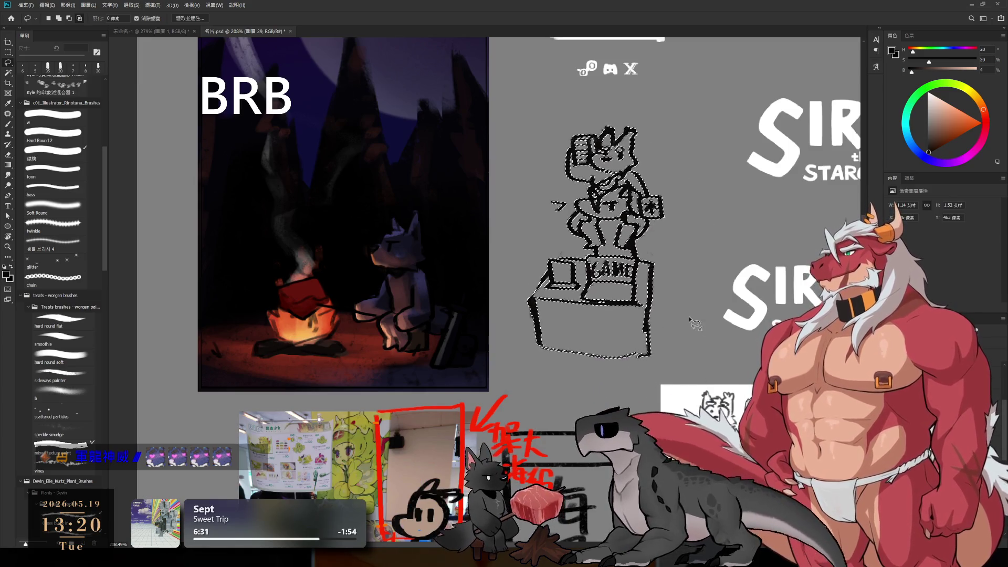
key("ctrl+d")
scroll(692, 323, "up", 3)
scroll(692, 323, "up", 3, "alt")
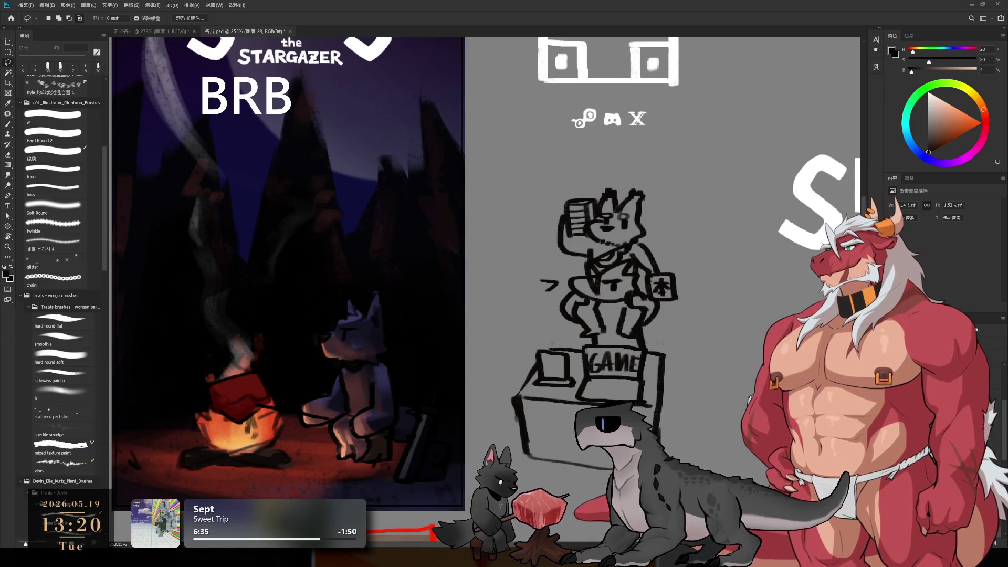
key("b")
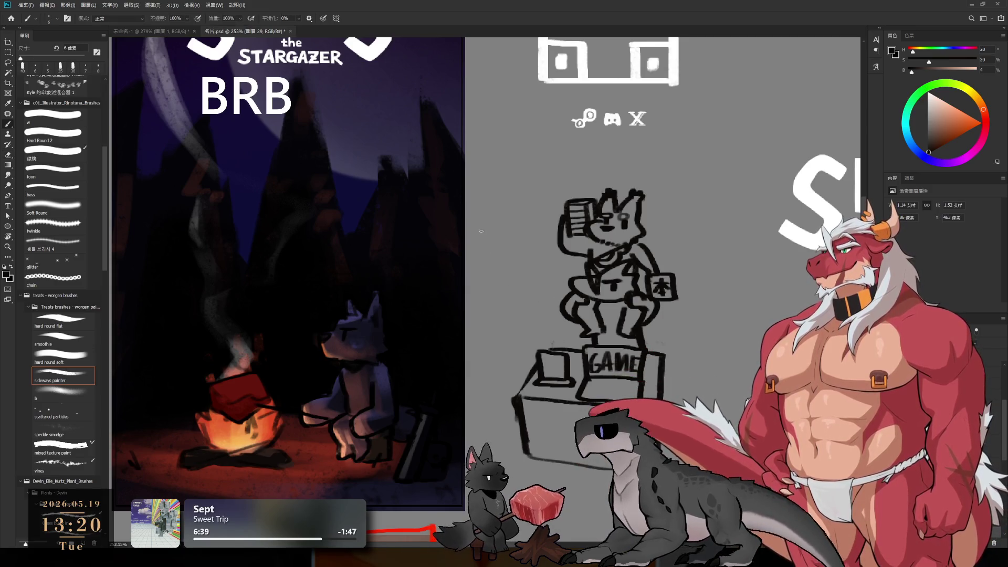
left_click_drag(580, 298, 633, 269)
scroll(633, 269, "up", 2)
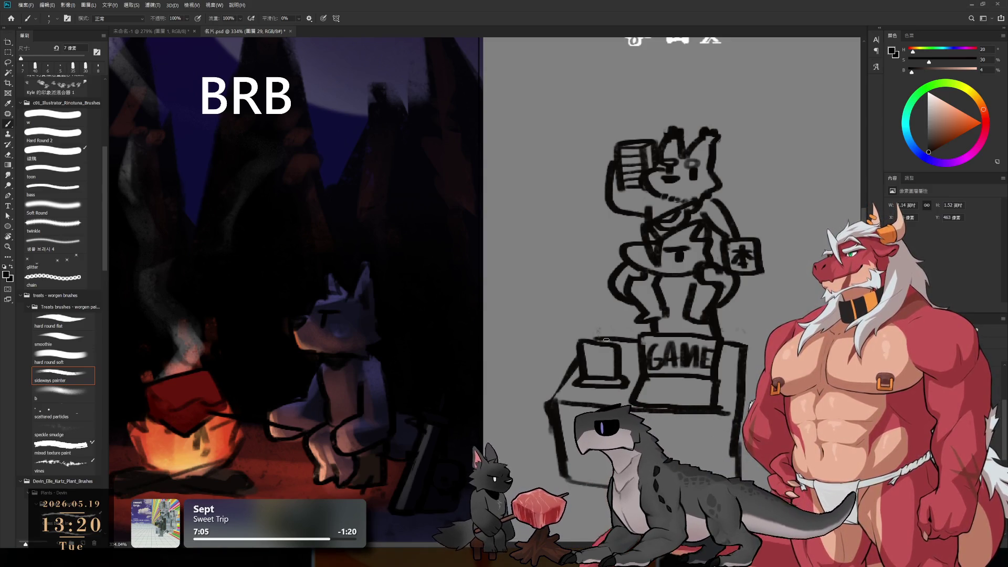
Draw the cat's pointed ears, curved face, eyes and body down to the box with a thinner brush.
key("e")
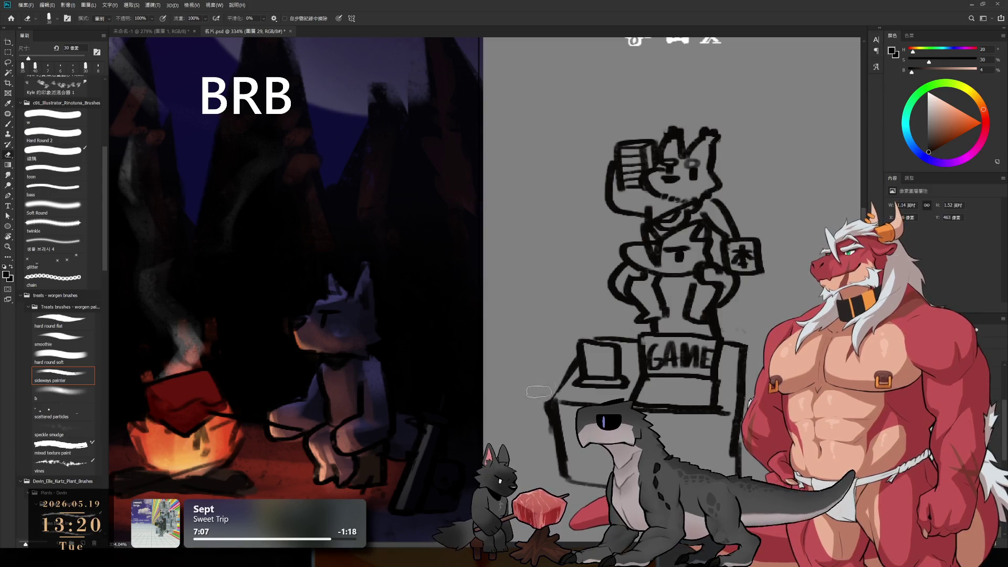
key("b")
key("b")
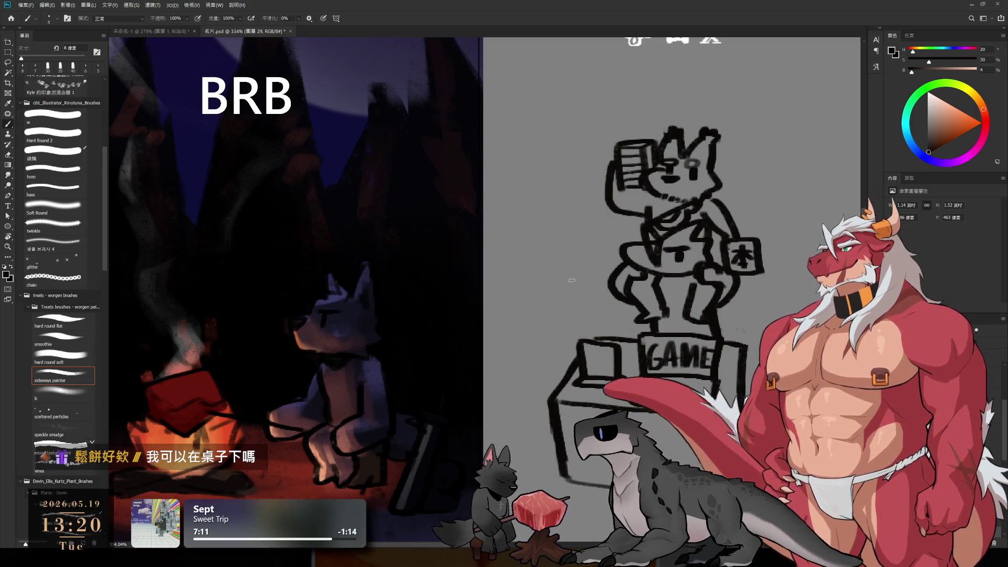
mouse_move(560, 265)
left_mouse_down()
mouse_move(567, 292)
mouse_move(589, 269)
mouse_move(610, 282)
left_mouse_up()
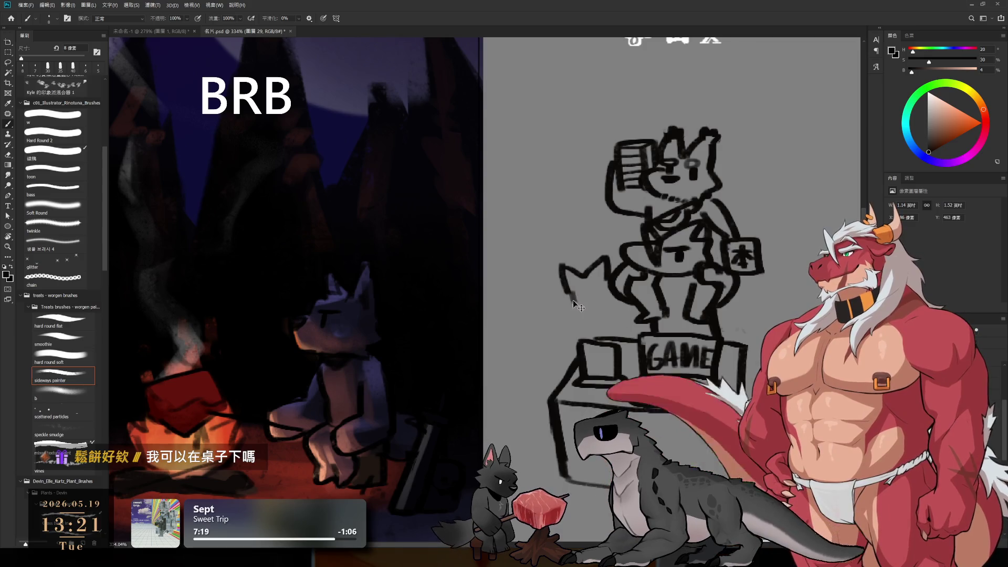
mouse_move(570, 305)
left_mouse_down()
mouse_move(575, 318)
mouse_move(586, 302)
mouse_move(598, 307)
left_mouse_up()
key("bracketleft")
mouse_move(605, 296)
left_mouse_down()
mouse_move(605, 306)
mouse_move(598, 298)
left_mouse_up()
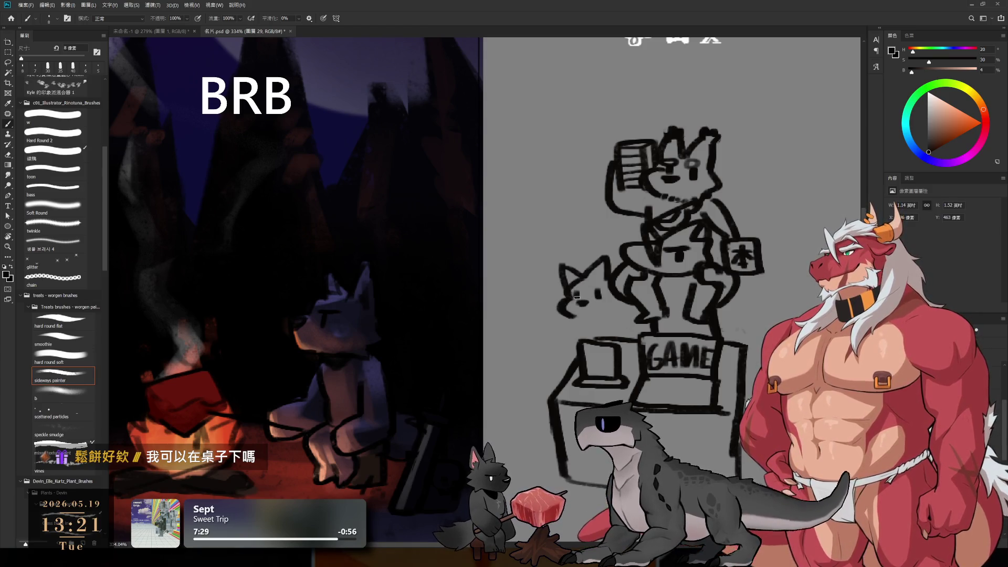
mouse_move(580, 318)
left_mouse_down()
mouse_move(584, 339)
mouse_move(624, 336)
left_mouse_up()
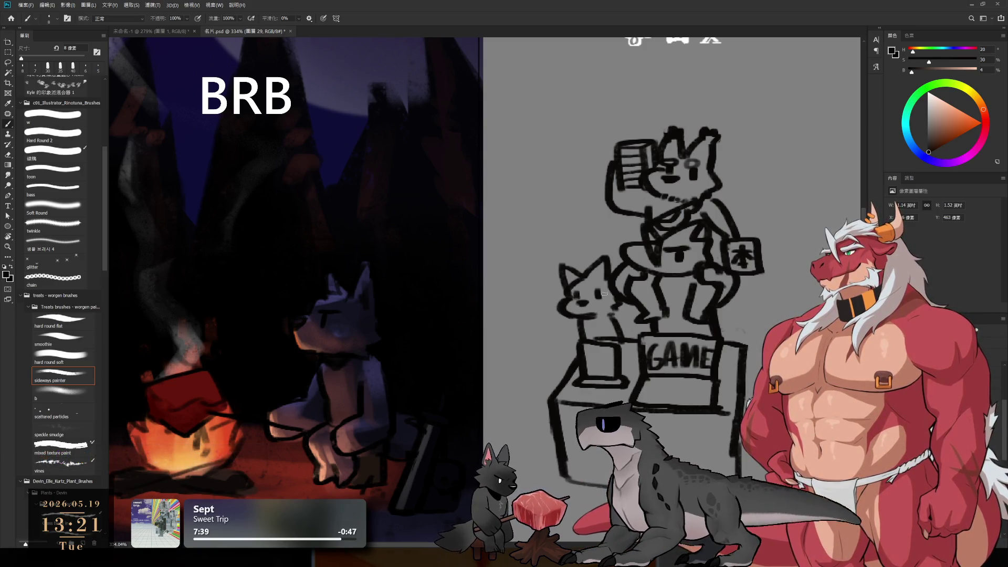
key("e")
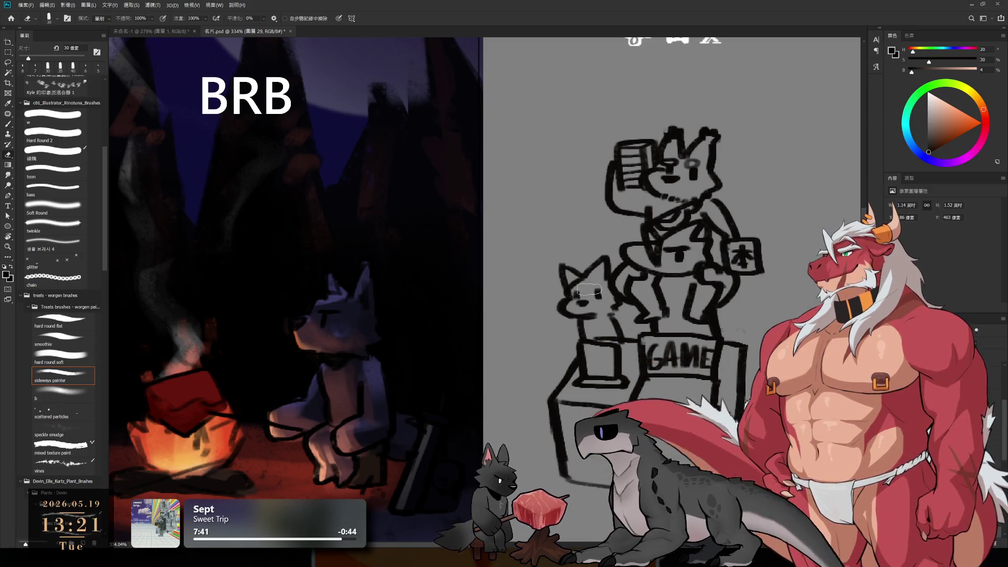
key("b")
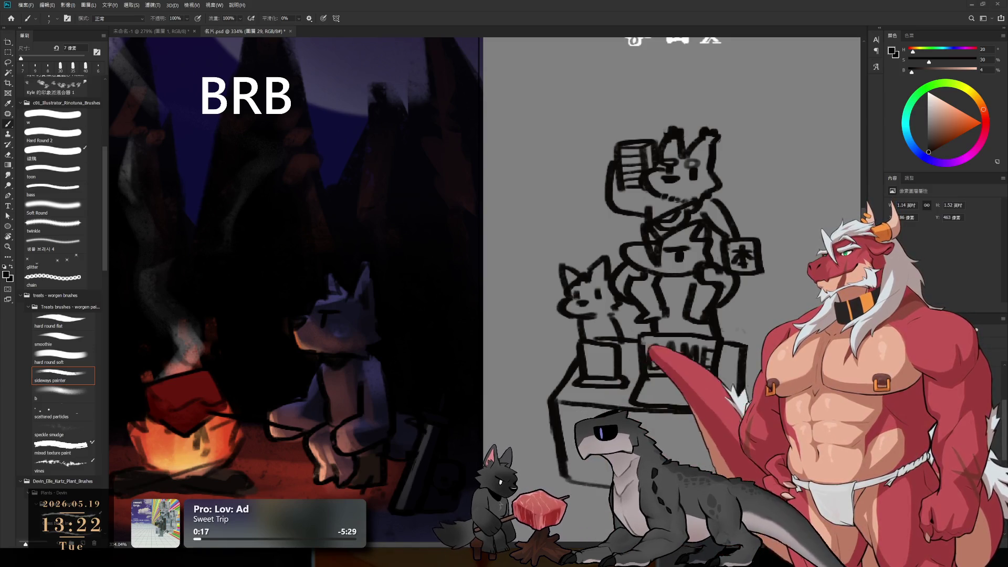
scroll(689, 232, "down", 1)
scroll(690, 233, "down", 2)
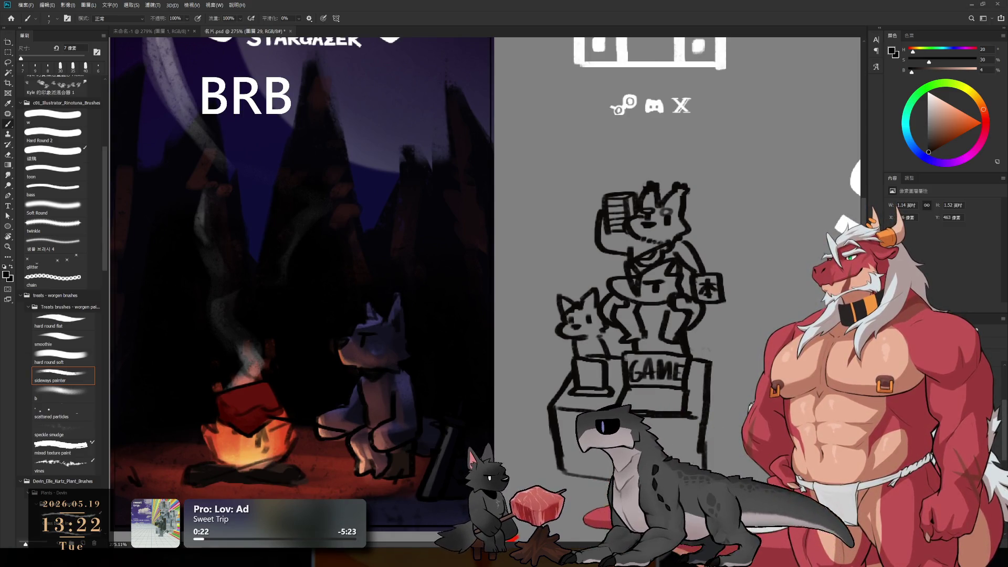
key("e")
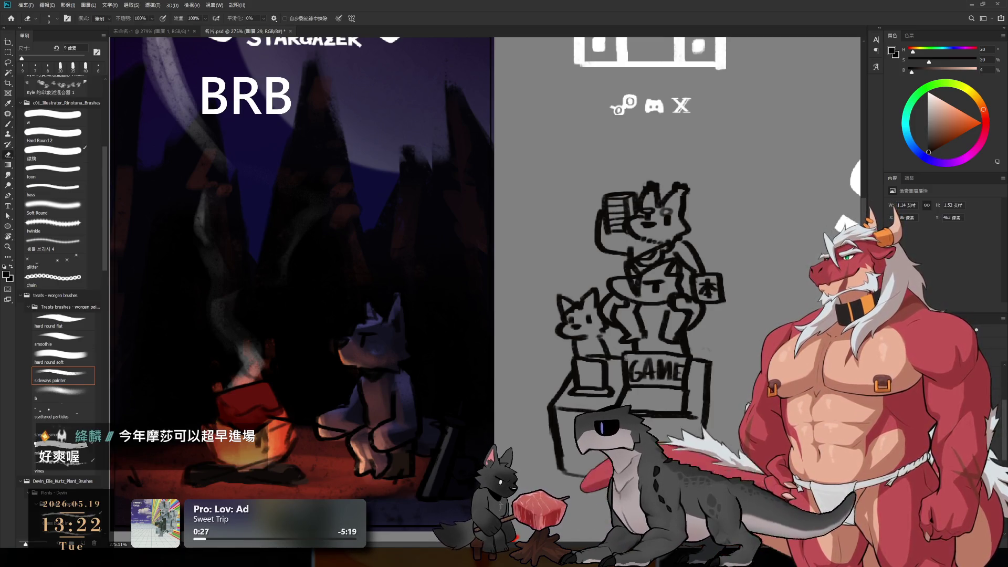
key("b")
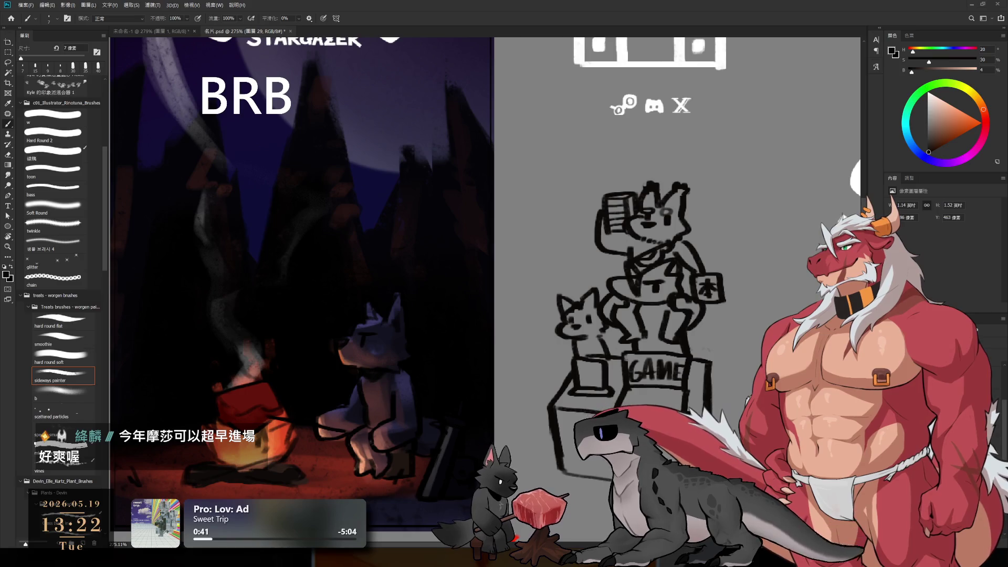
scroll(598, 271, "down", 5)
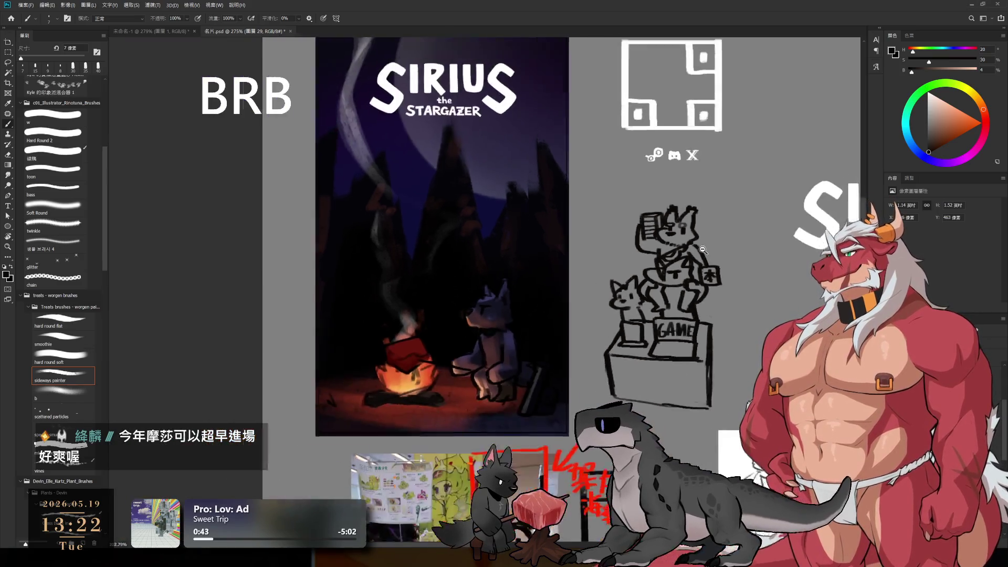
mouse_move(655, 327)
left_mouse_down()
mouse_move(650, 303)
mouse_move(598, 271)
left_mouse_up()
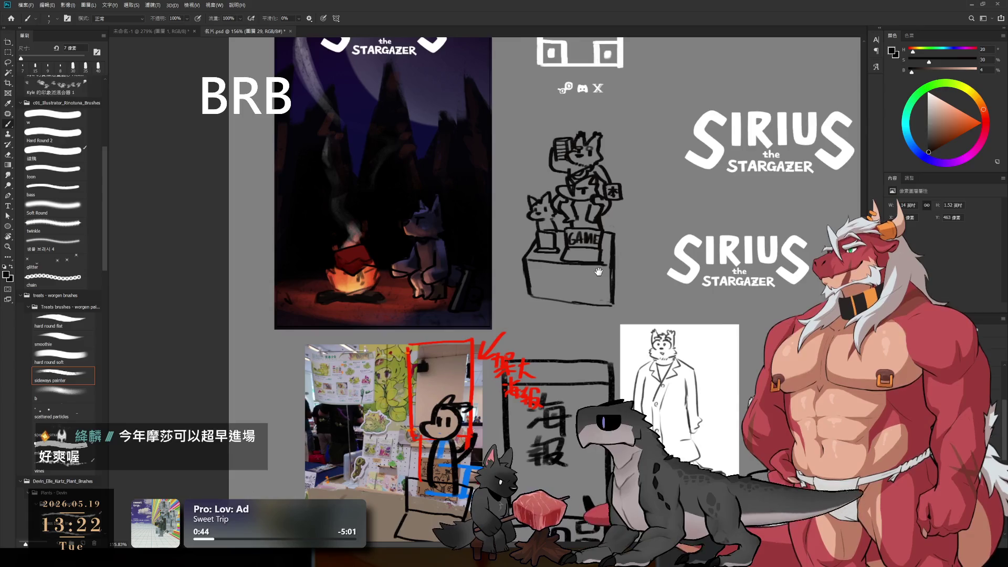
scroll(632, 243, "up", 1)
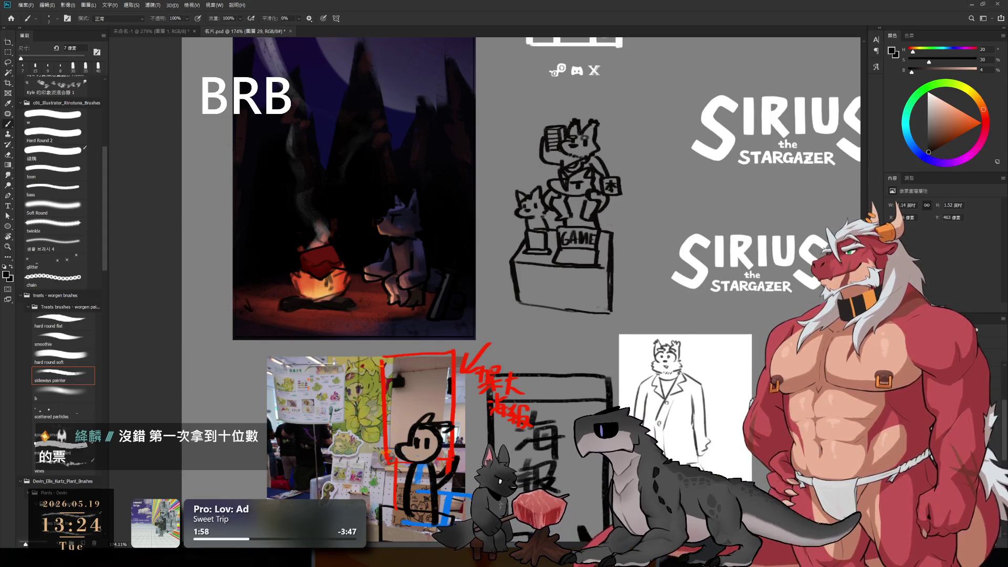
left_click(492, 379, "ctrl")
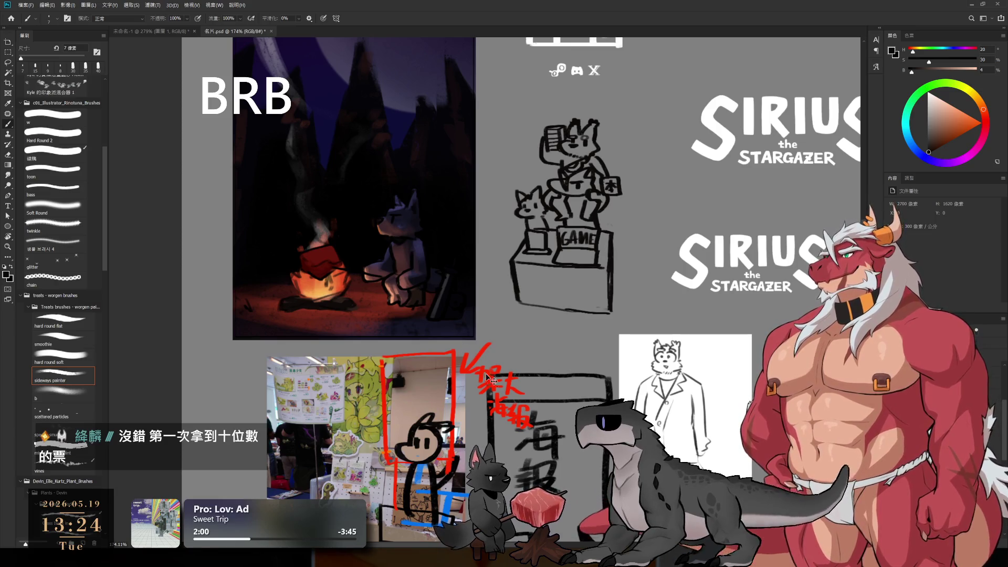
Delete the red annotation strokes, then trial-delete a lassoed sketch on the line layer and undo it.
left_click(488, 447, "ctrl")
key("Delete")
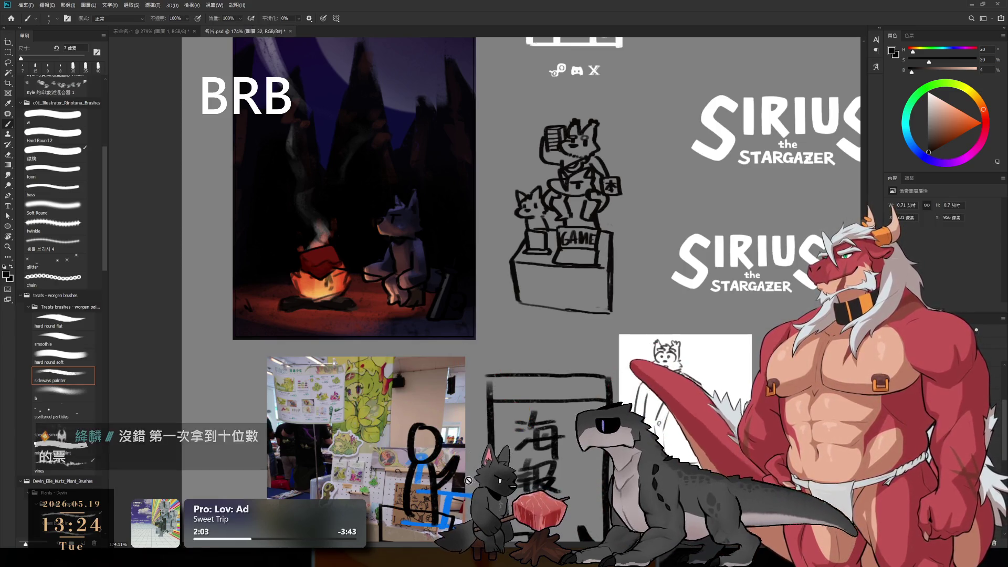
left_click(471, 384, "ctrl")
key("l")
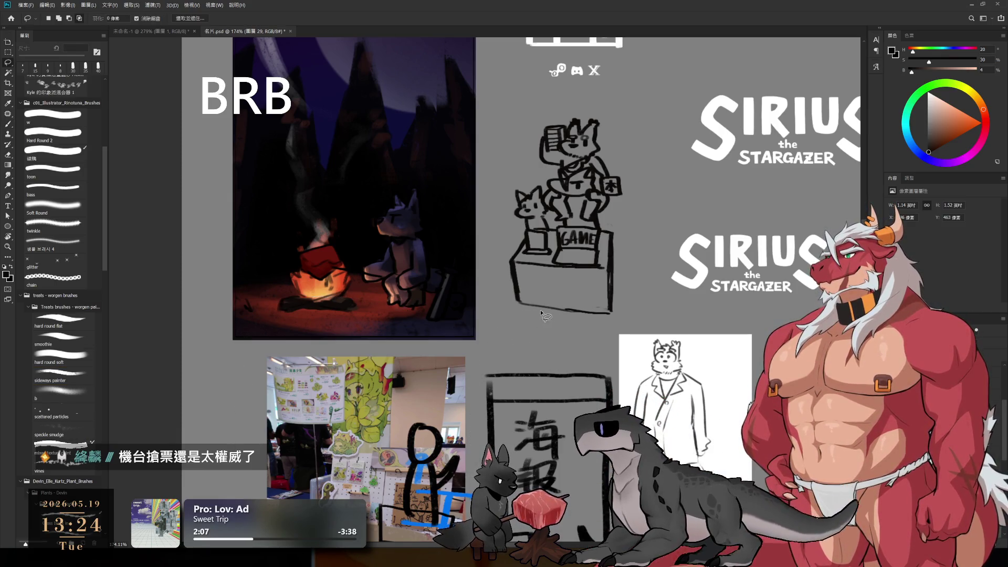
mouse_move(539, 340)
left_mouse_down()
mouse_move(452, 199)
mouse_move(652, 142)
mouse_move(643, 313)
mouse_move(604, 331)
left_mouse_up()
key("Delete")
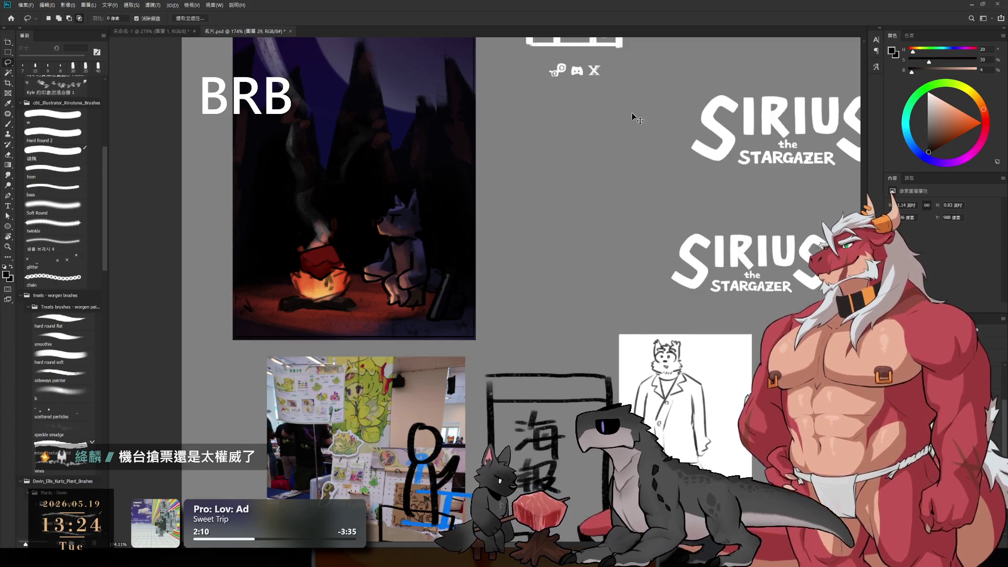
key("ctrl+z")
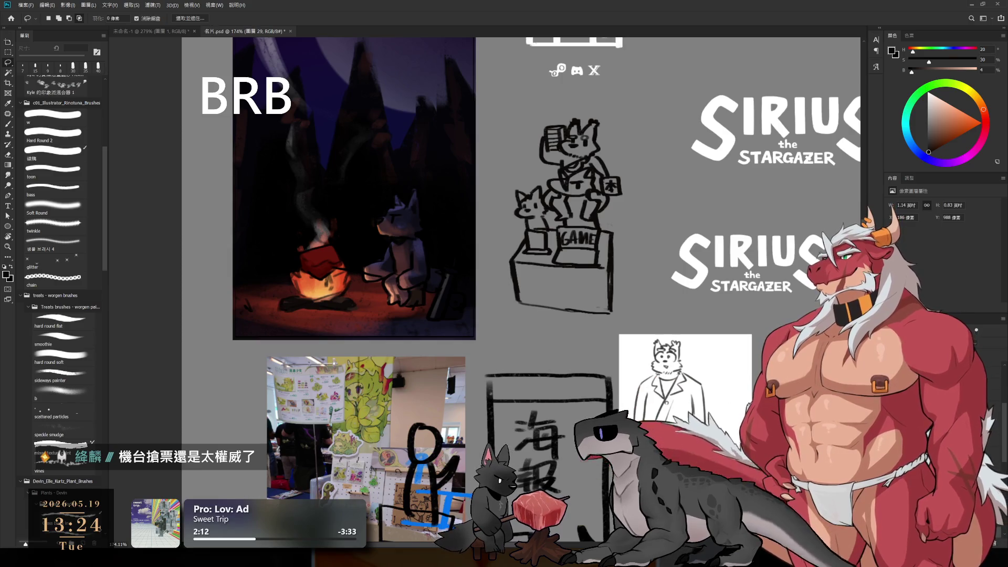
scroll(367, 462, "down", 5)
Lasso the chair sketch and copy it to a new layer with Ctrl+J.
scroll(368, 462, "right", 2)
mouse_move(331, 452)
left_mouse_down()
mouse_move(320, 462)
mouse_move(333, 453)
left_mouse_up()
key("ctrl+j")
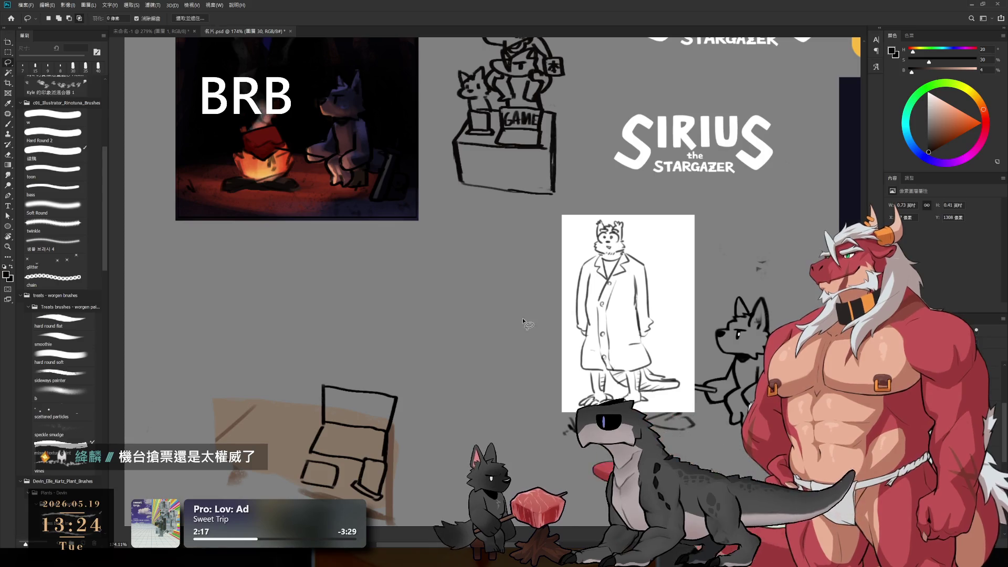
scroll(523, 322, "down", 2)
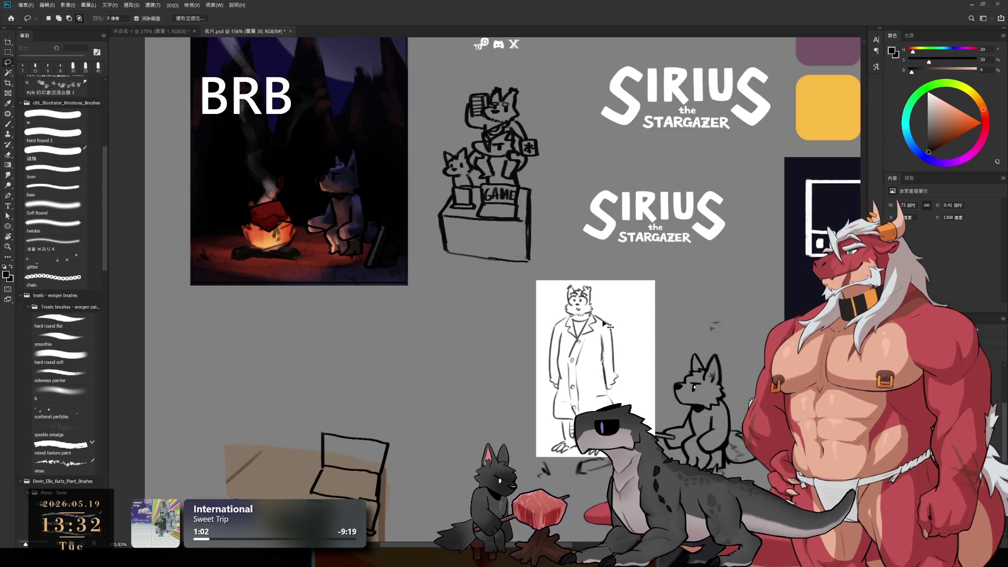
Delete the white coat sketch and move the cat-on-box drawing toward the lower left.
key("Delete")
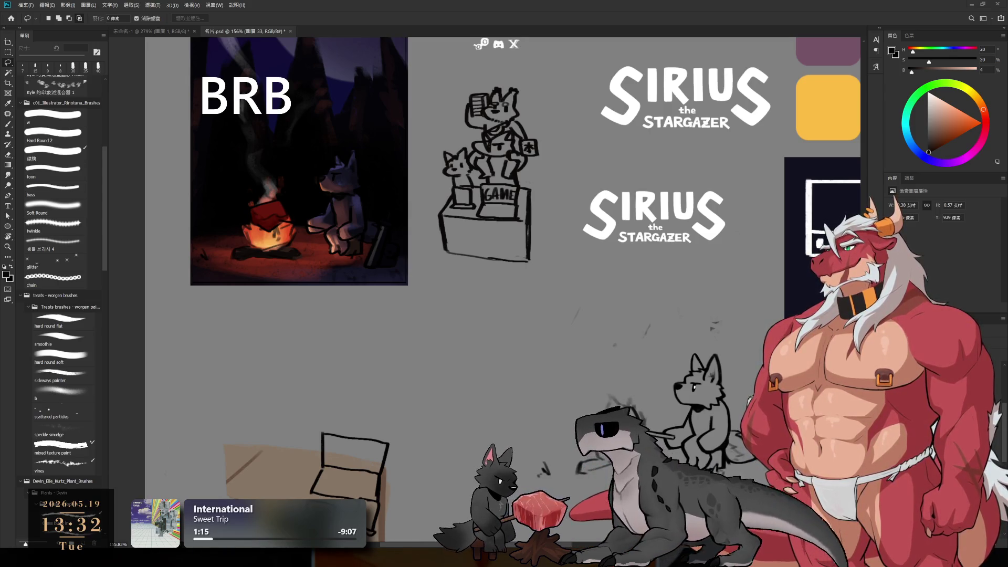
mouse_move(700, 307)
left_mouse_down()
mouse_move(461, 265)
mouse_move(484, 288)
mouse_move(456, 266)
left_mouse_up()
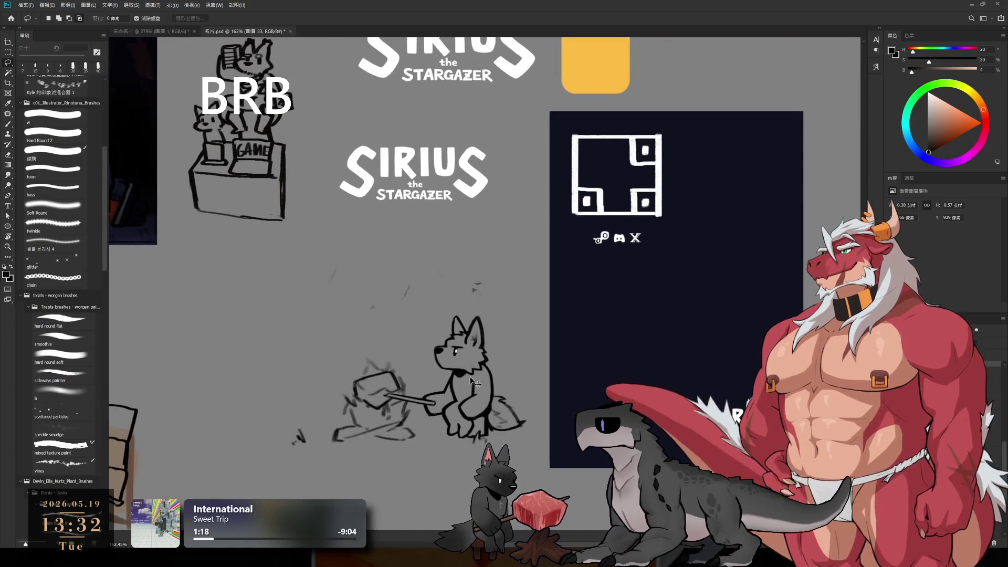
left_click(445, 358, "ctrl")
mouse_move(272, 171)
left_mouse_down()
mouse_move(247, 246)
mouse_move(169, 387)
left_mouse_up()
Zoom in close on the wolf-by-campfire sketch.
scroll(352, 434, "up", 5)
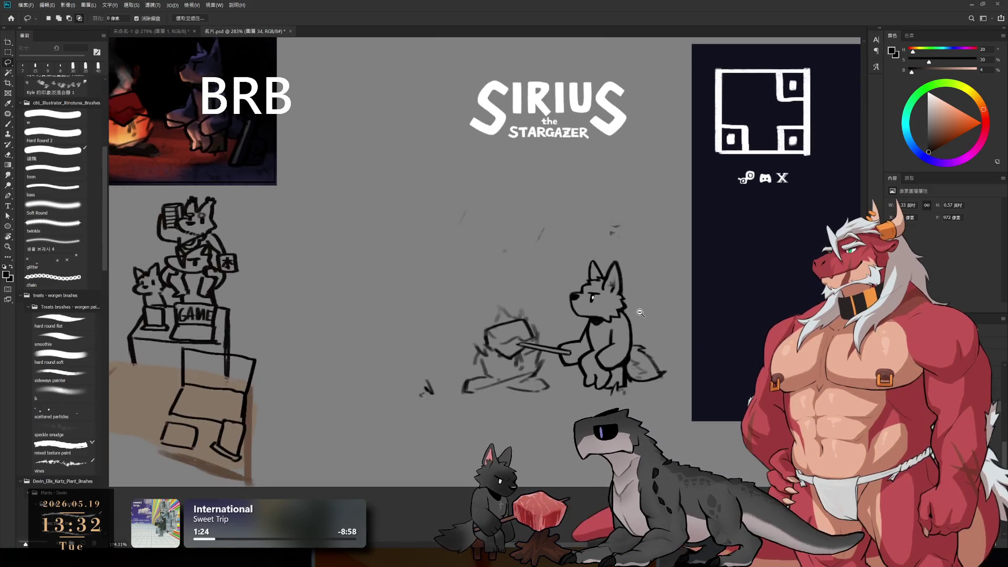
scroll(655, 321, "up", 1)
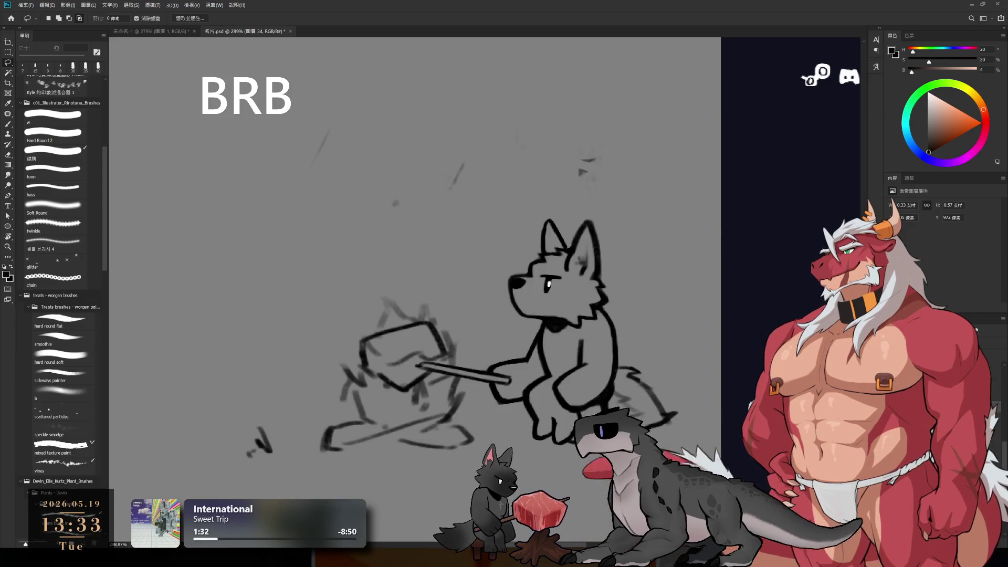
left_click_drag(574, 331, 614, 271)
scroll(614, 271, "up", 5)
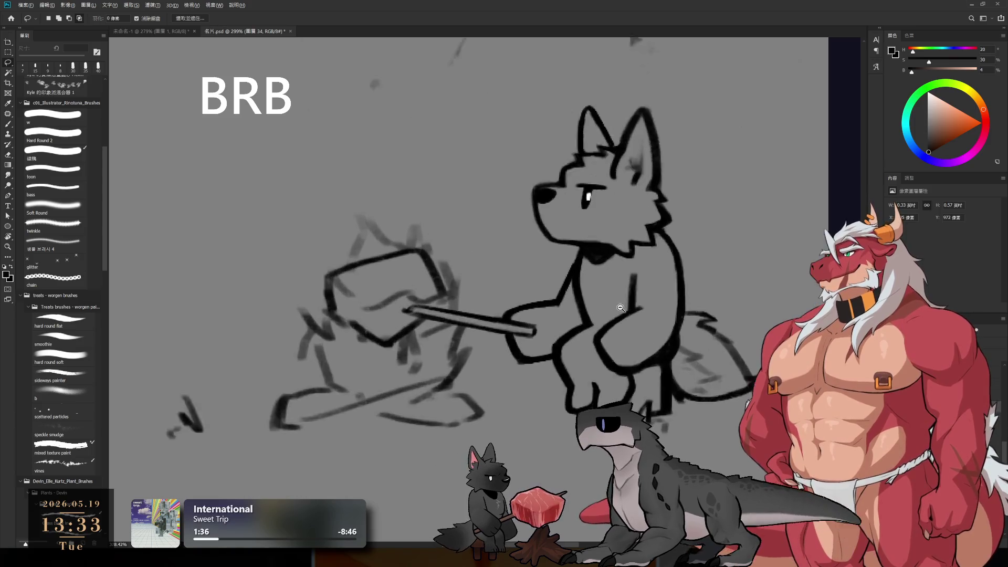
Reactivate the wolf line-art layer and sample the outline's black as the brush colour.
key("e")
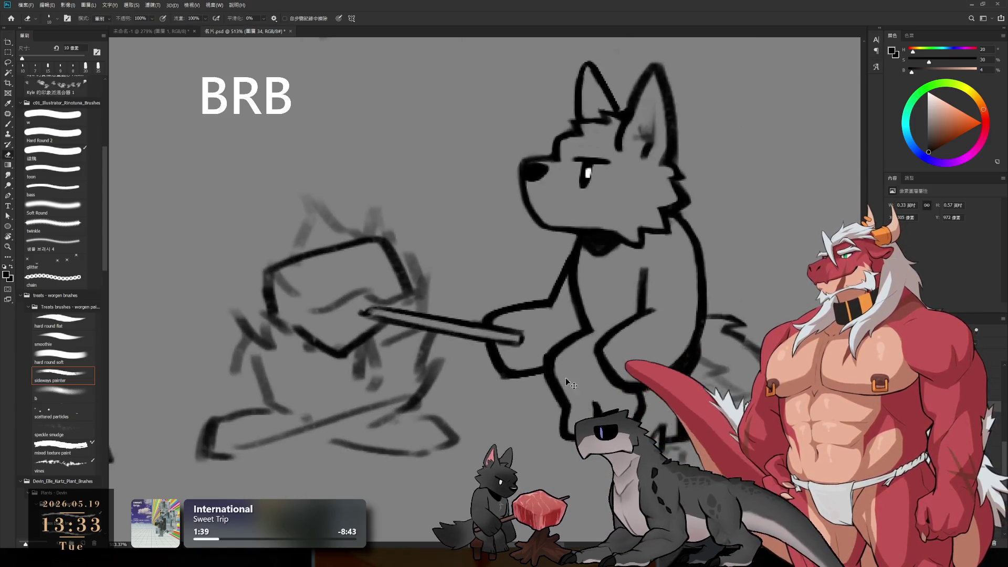
left_click(566, 377, "ctrl")
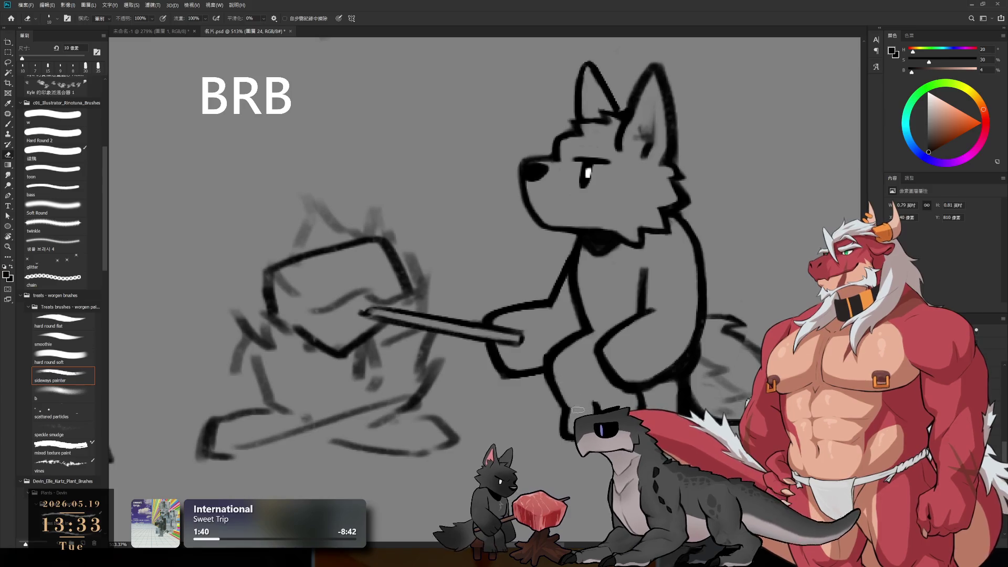
key("b")
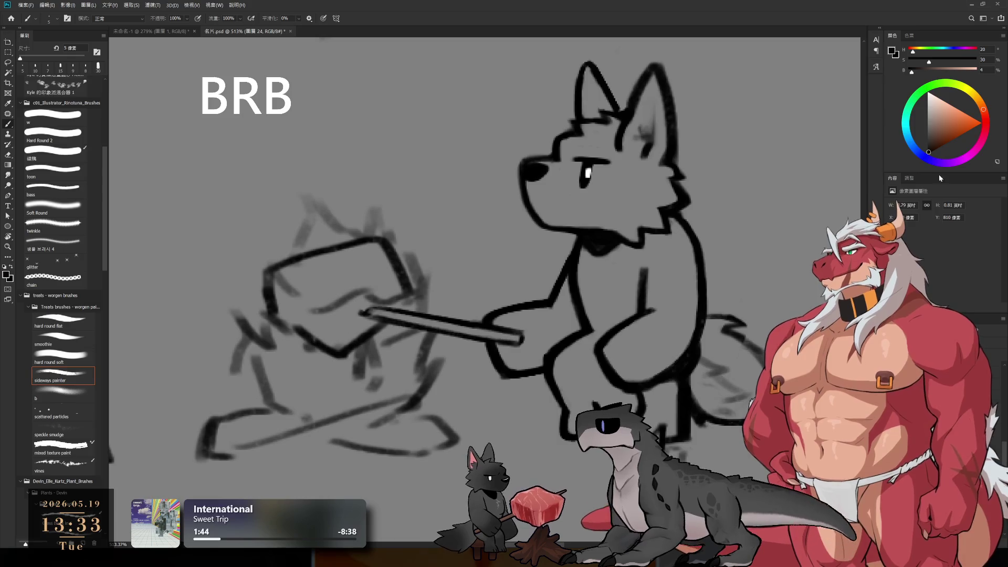
left_click(597, 334, "alt")
key("e")
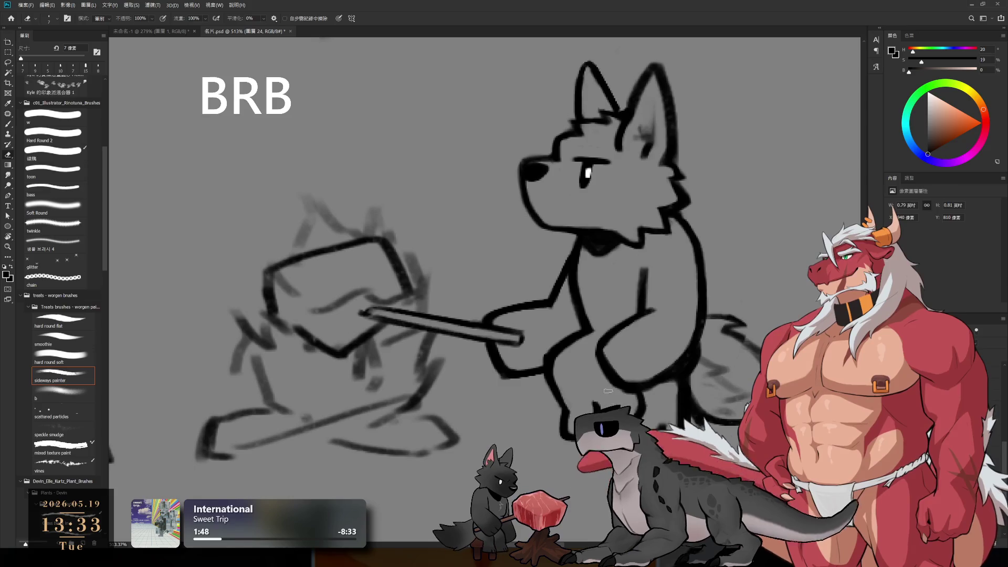
key("b")
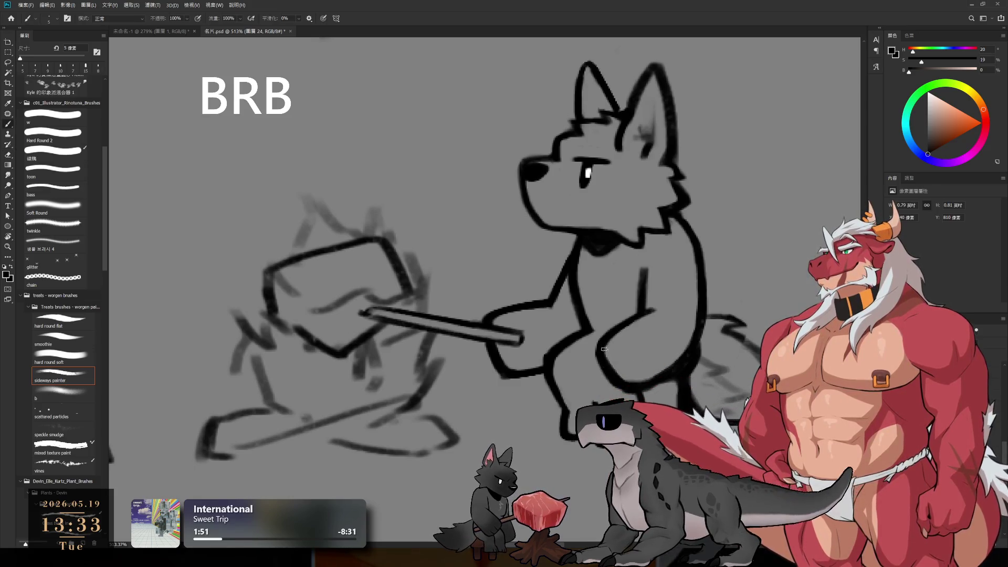
Erase a stray squiggle near the tail with a 15 px eraser, then undo it and reselect the line-art layer.
key("r")
mouse_move(733, 286)
left_mouse_down()
mouse_move(733, 328)
mouse_move(735, 283)
left_mouse_up()
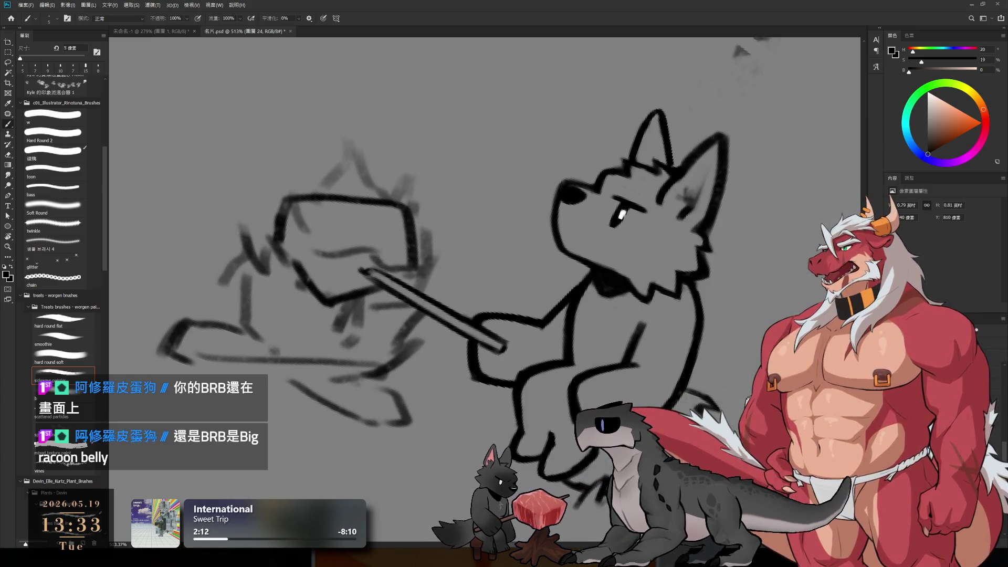
key("r")
left_click_drag(779, 294, 758, 185)
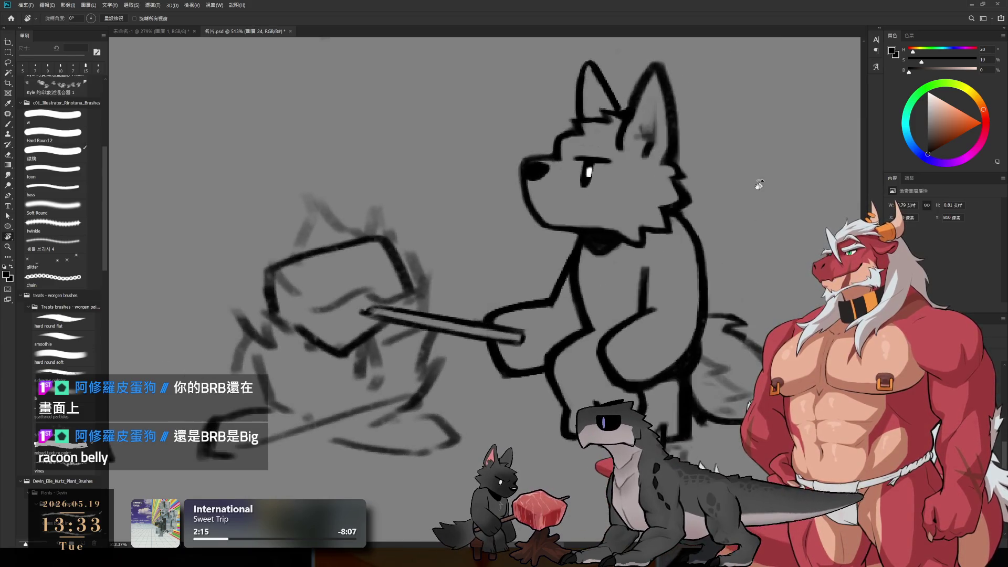
left_click_drag(771, 313, 715, 267)
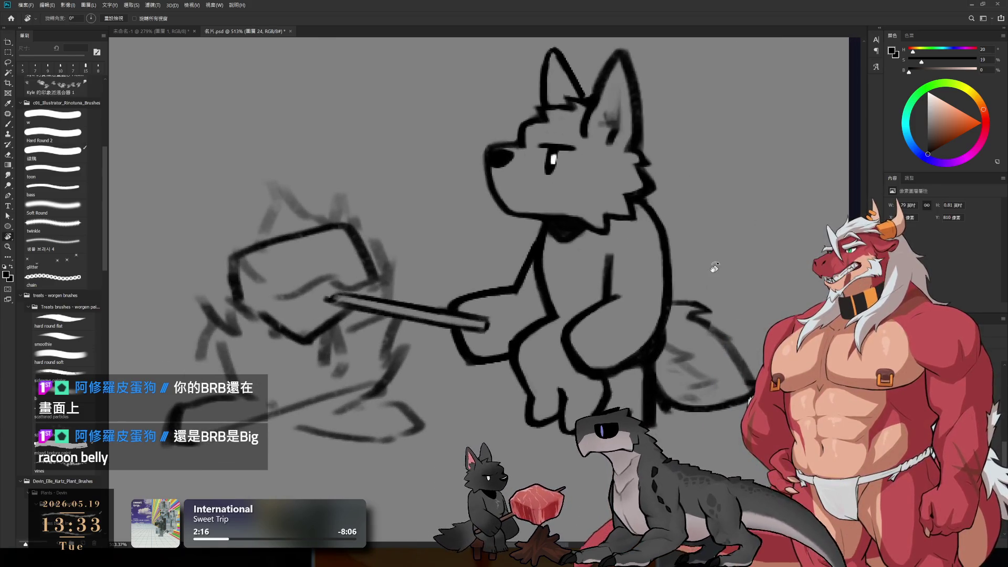
key("e")
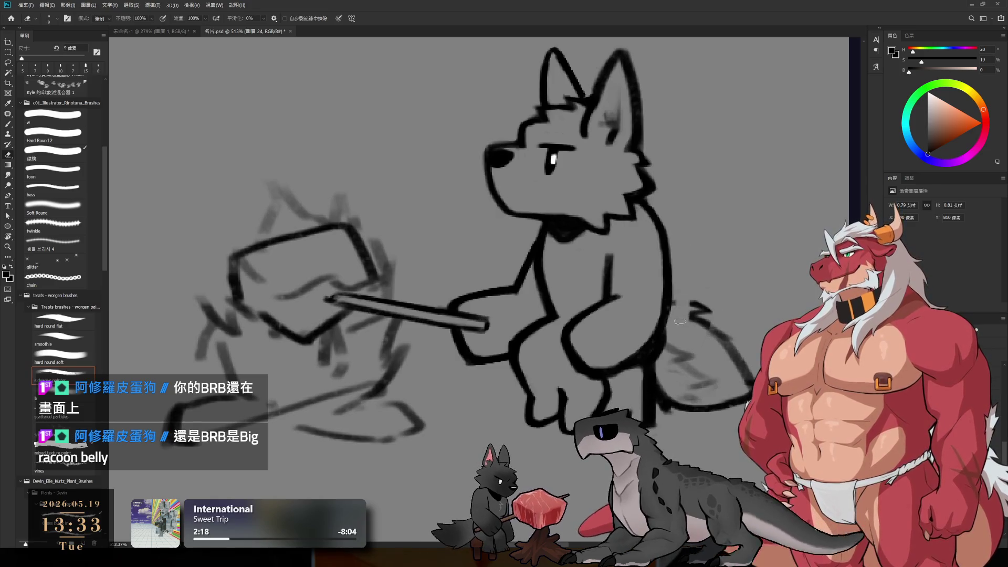
key("bracketright")
key("bracketright")
left_click_drag(690, 304, 730, 337)
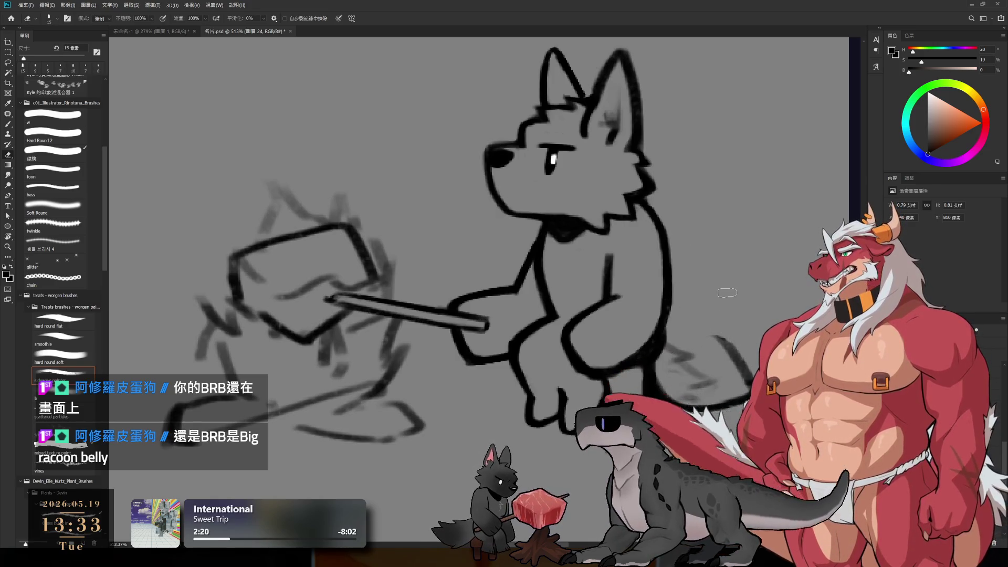
key("b")
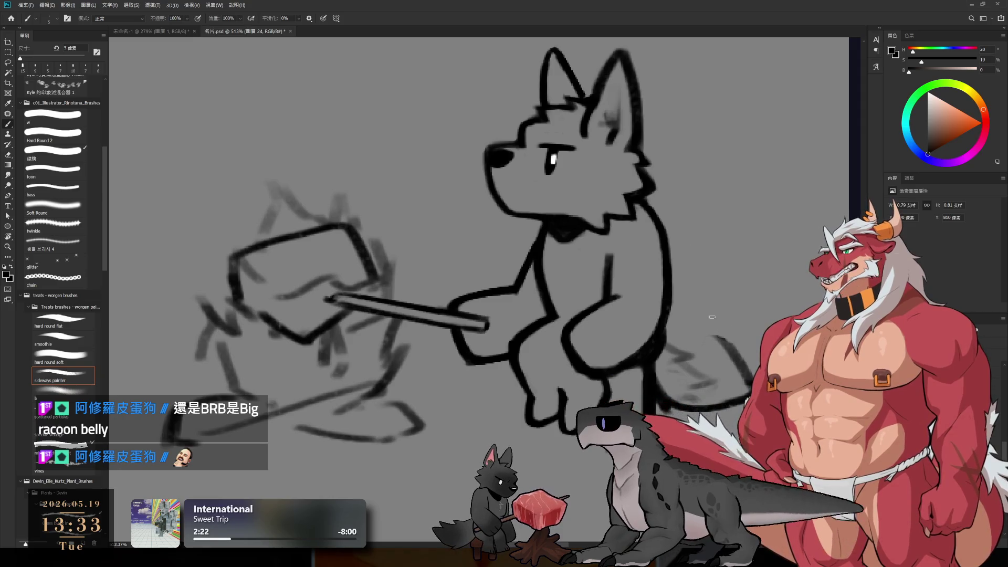
key("ctrl+z")
key("ctrl+z")
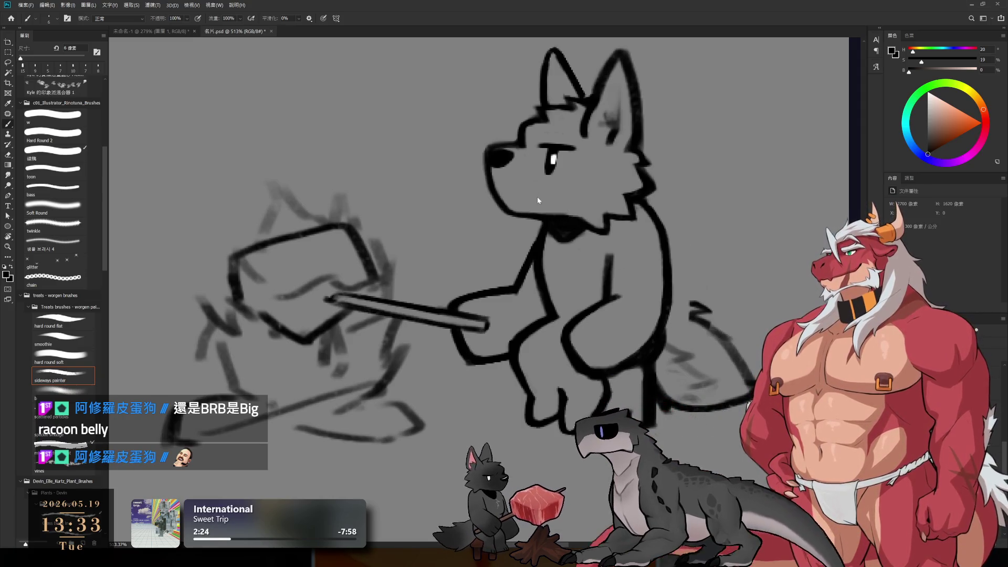
left_click(664, 331, "ctrl")
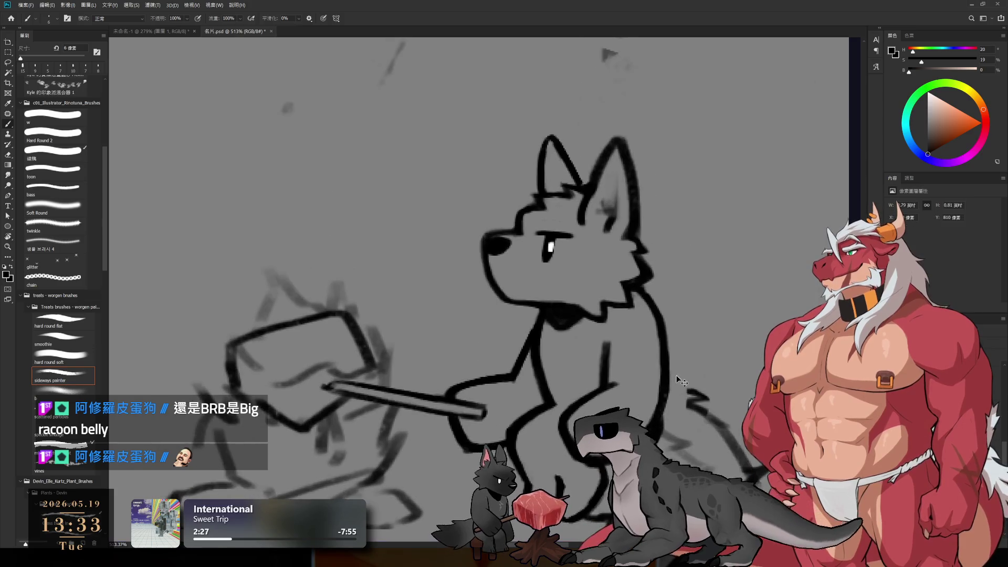
Erase faint sketch strokes near the tail and draw a black outline along the wolf's back.
key("e")
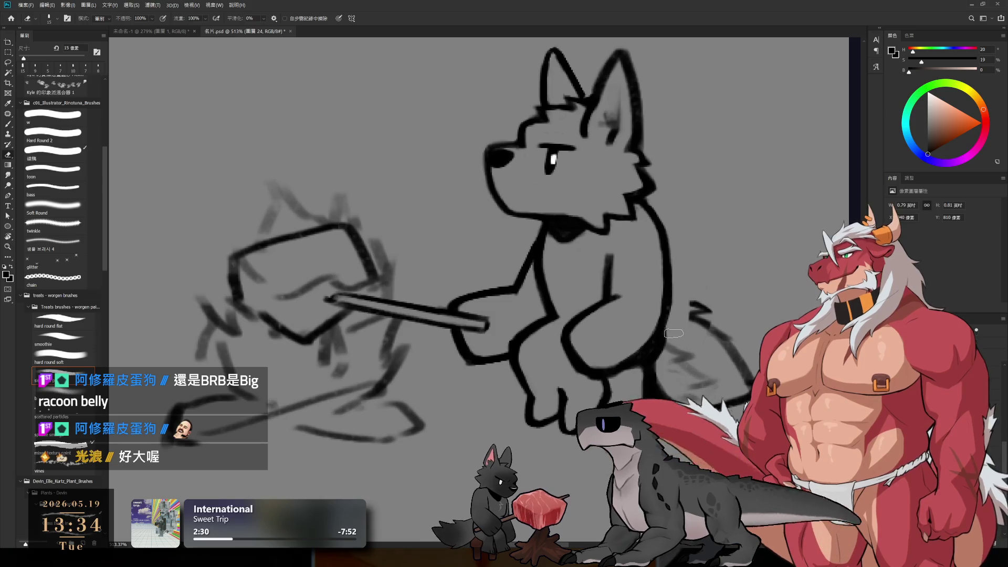
mouse_move(669, 341)
left_mouse_down()
mouse_move(693, 362)
mouse_move(688, 389)
mouse_move(724, 377)
left_mouse_up()
left_click_drag(693, 303, 741, 360)
key("b")
left_click_drag(683, 332, 748, 386)
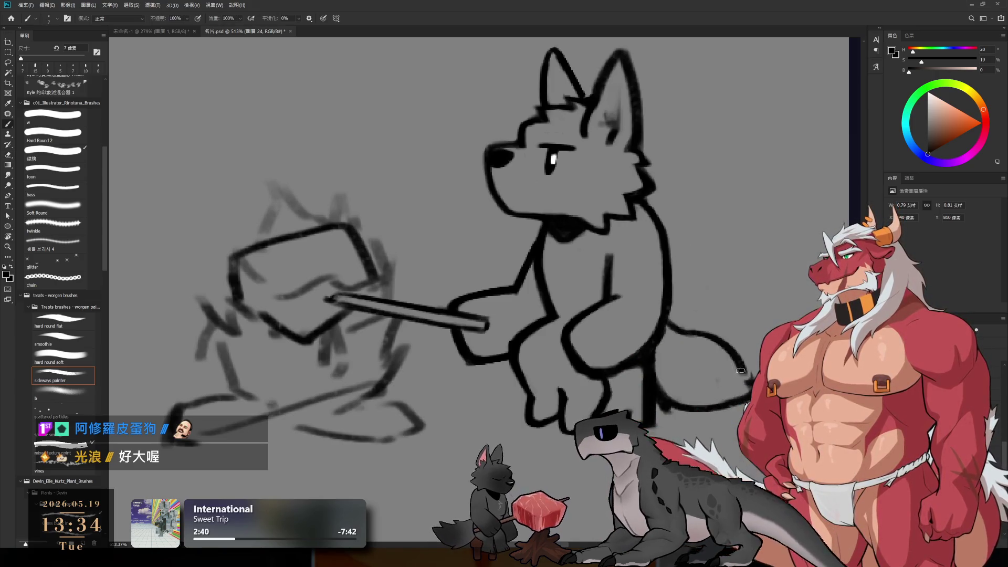
Redraw the tip of the wolf's tail on a tilted view, then straighten the view to 0°.
key("e")
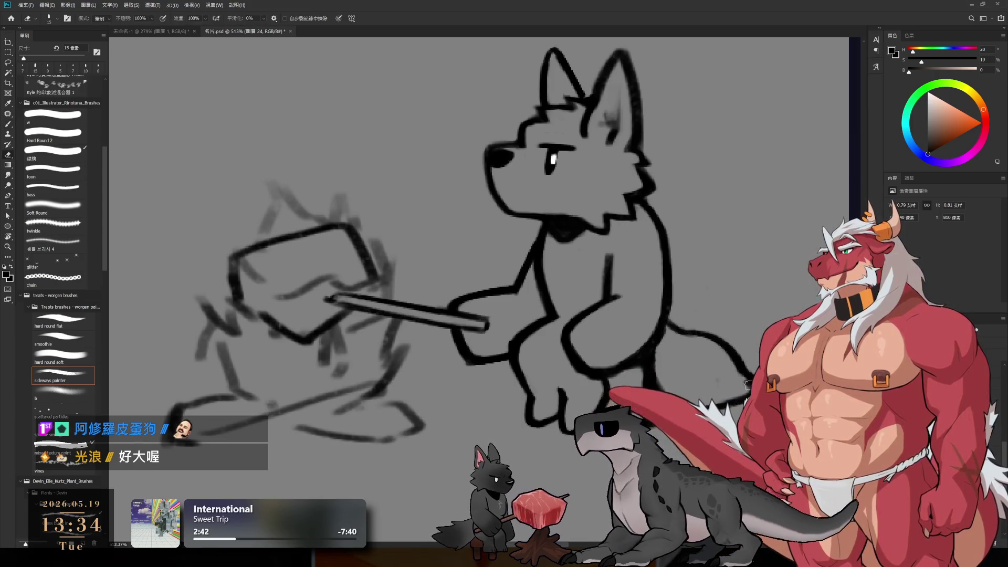
left_click_drag(782, 284, 775, 219)
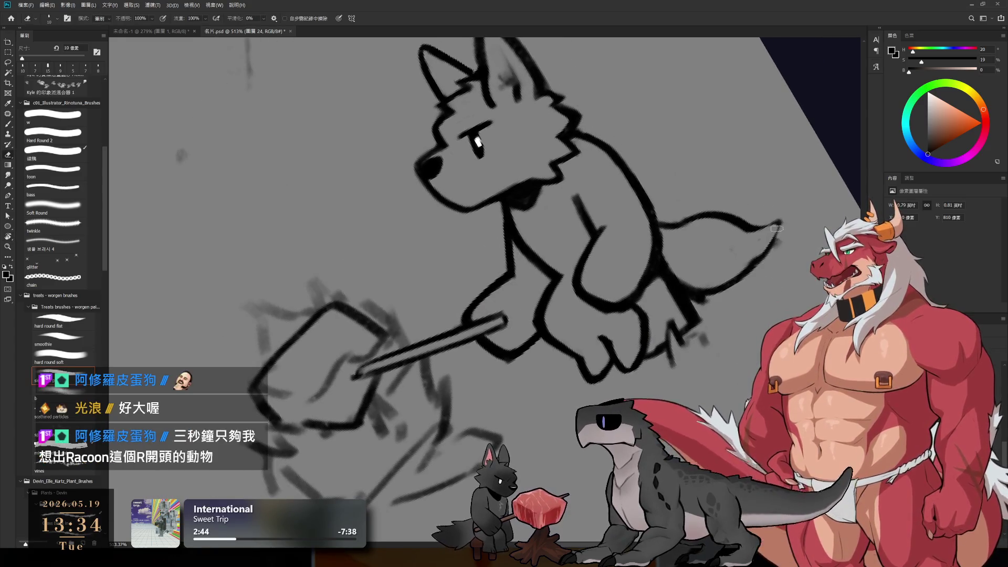
key("b")
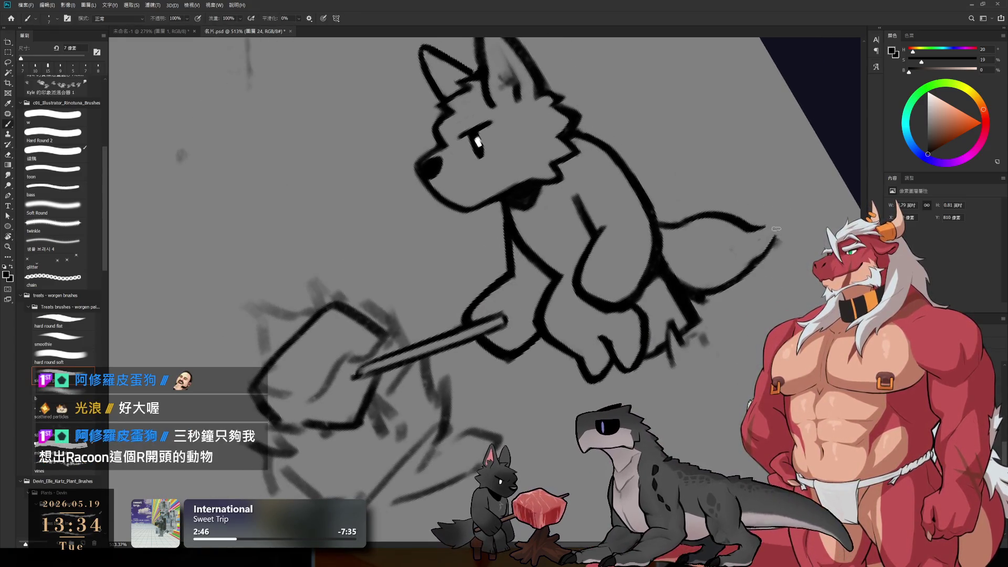
mouse_move(768, 232)
left_mouse_down()
mouse_move(781, 226)
mouse_move(766, 258)
mouse_move(783, 314)
left_mouse_up()
key("r")
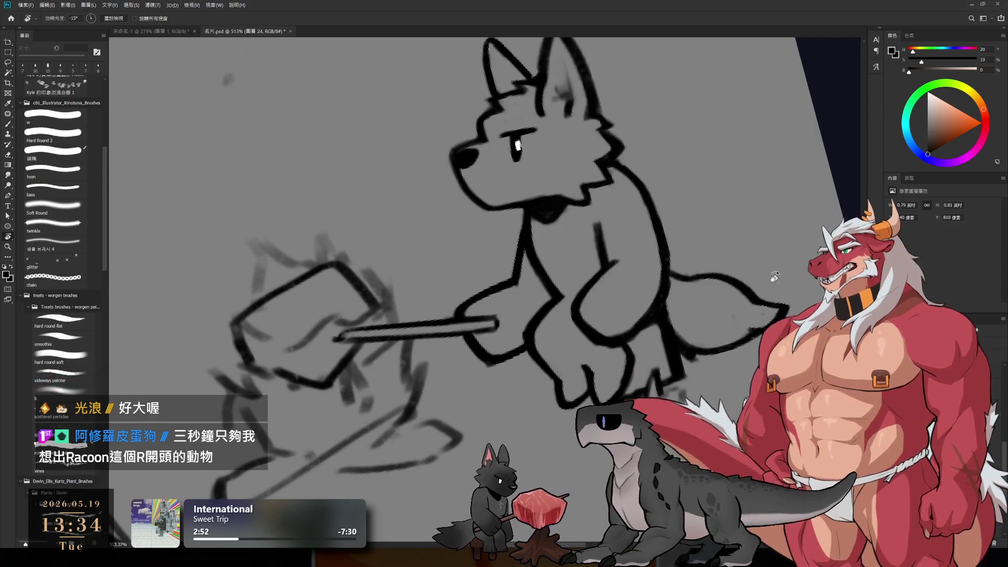
key("Escape")
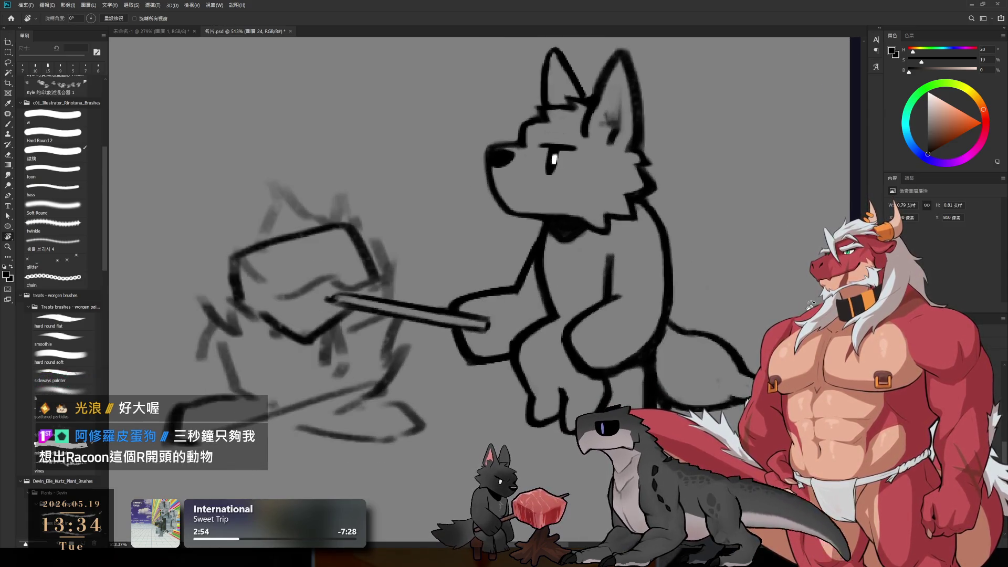
Extend the tail line further to the right.
key("e")
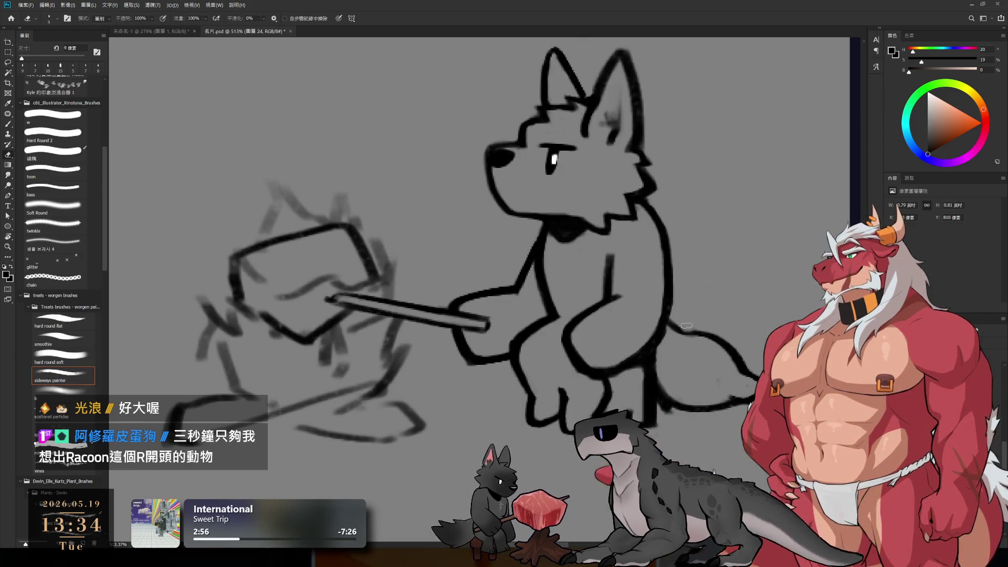
key("b")
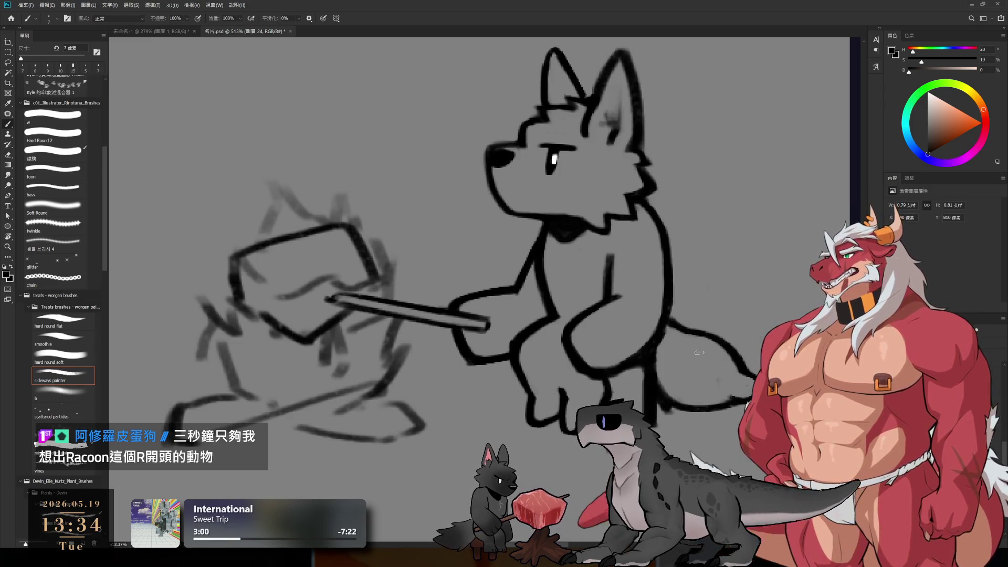
key("e")
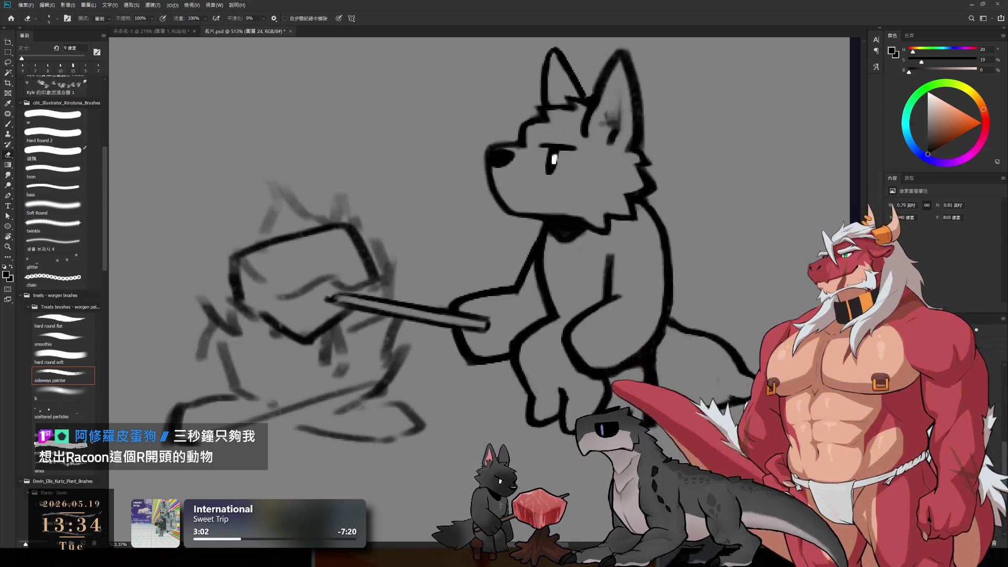
left_click_drag(666, 396, 736, 363)
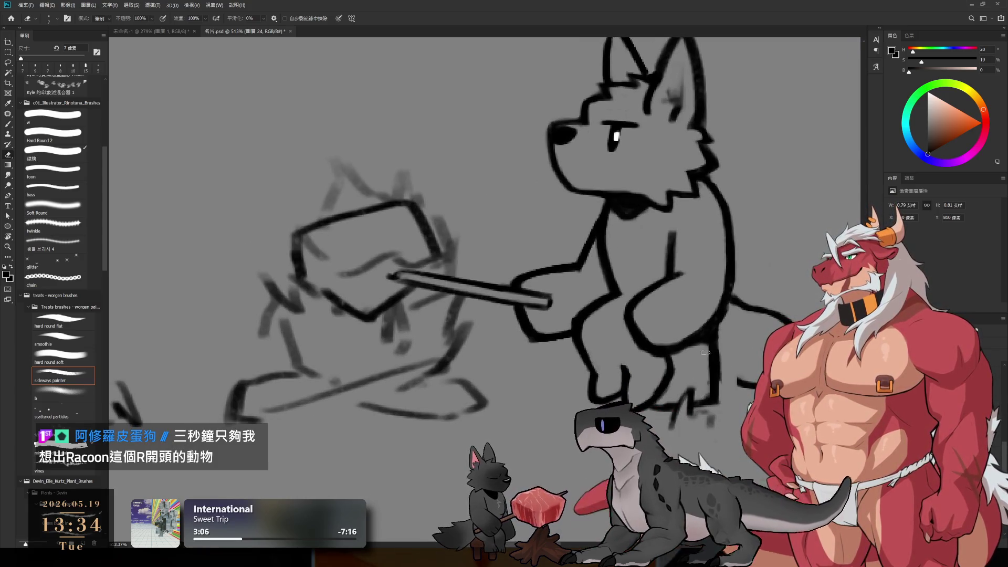
key("b")
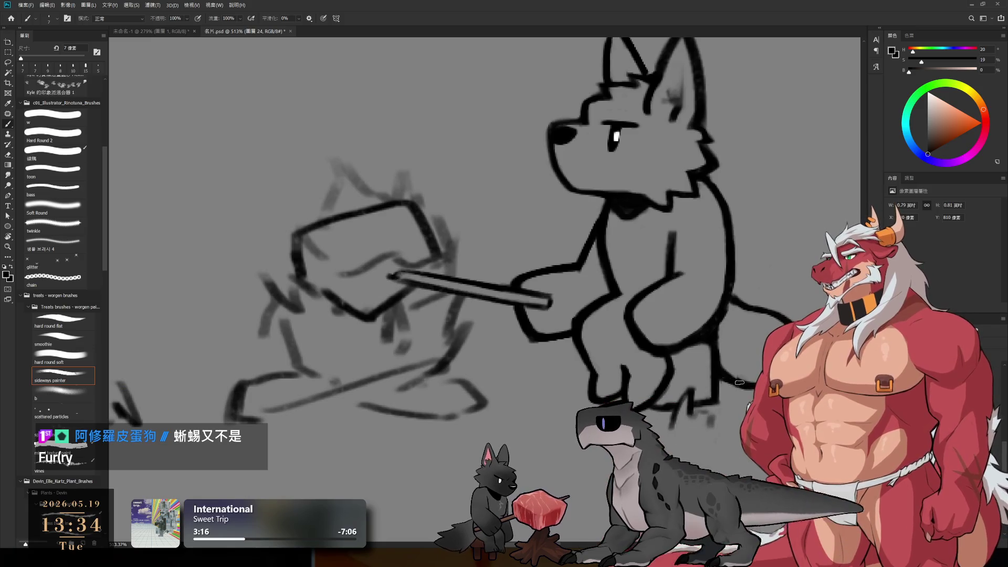
left_click_drag(754, 385, 686, 398)
key("e")
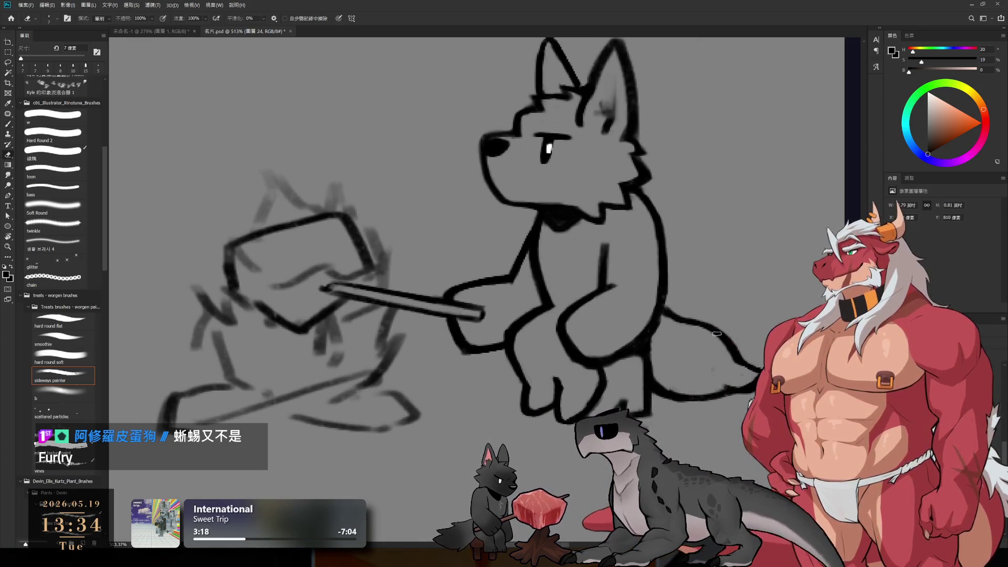
key("b")
left_click_drag(682, 318, 719, 314)
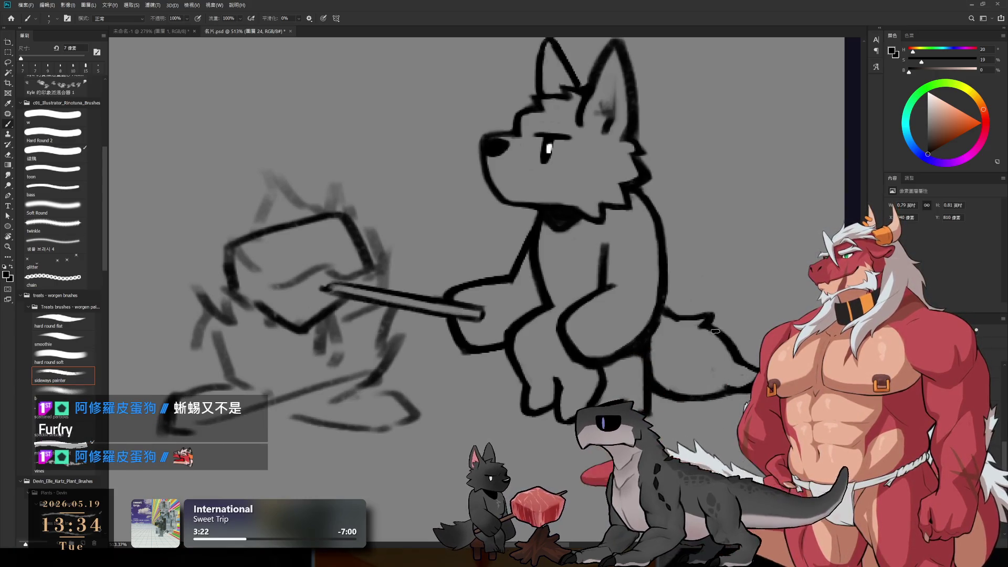
Rotate the view to about -49° and zoom in on the tail, then zoom out and straighten.
key("e")
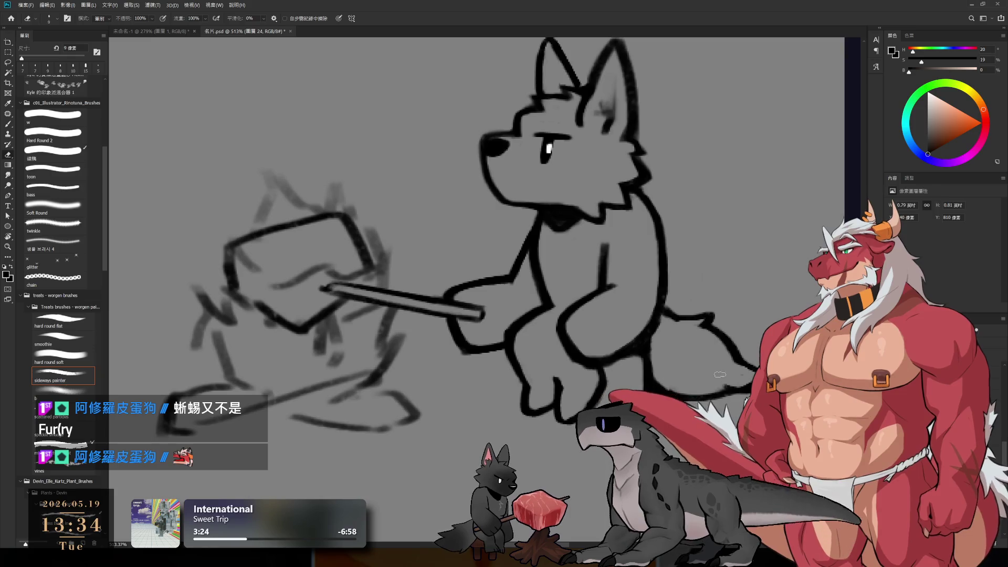
key("r")
mouse_move(739, 357)
left_mouse_down()
mouse_move(714, 236)
mouse_move(641, 59)
mouse_move(752, 338)
mouse_move(695, 290)
left_mouse_up()
key("b")
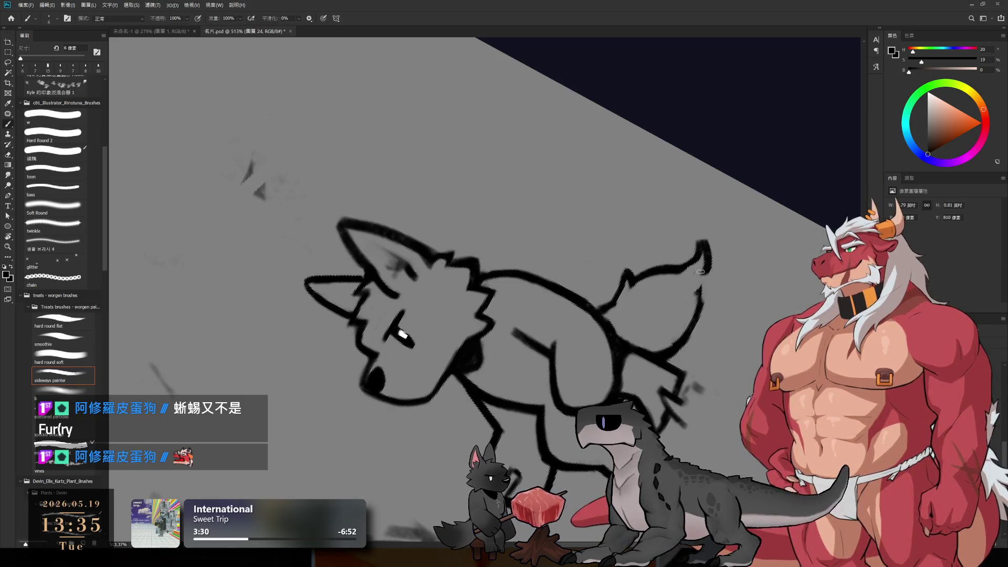
key("e")
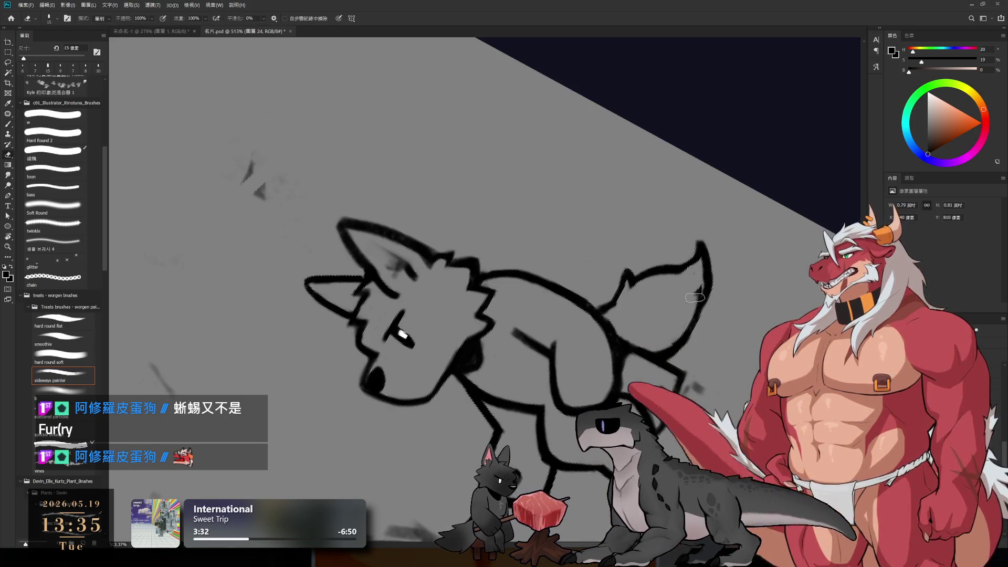
key("z")
mouse_move(703, 289)
left_mouse_down()
mouse_move(656, 289)
mouse_move(711, 287)
left_mouse_up()
key("b")
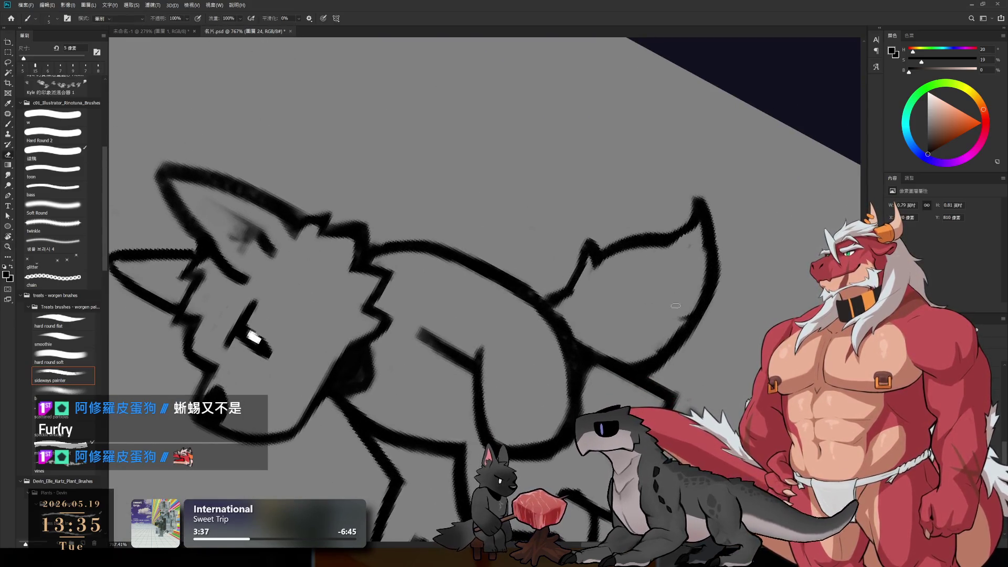
key("e")
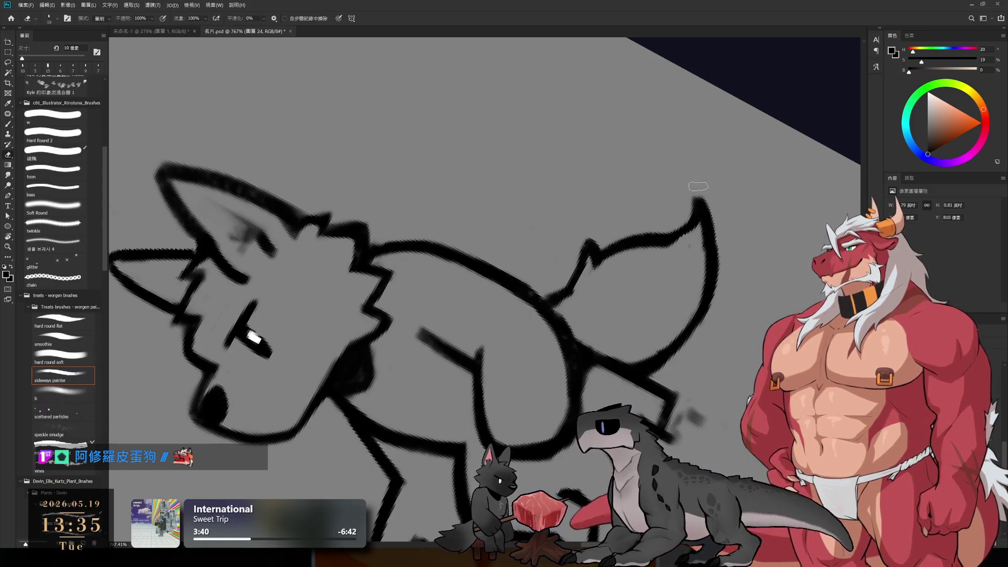
key("r")
mouse_move(733, 198)
left_mouse_down()
mouse_move(740, 294)
mouse_move(692, 366)
mouse_move(664, 303)
mouse_move(640, 172)
left_mouse_up()
mouse_move(693, 226)
left_mouse_down()
mouse_move(719, 256)
mouse_move(697, 292)
mouse_move(672, 229)
left_mouse_up()
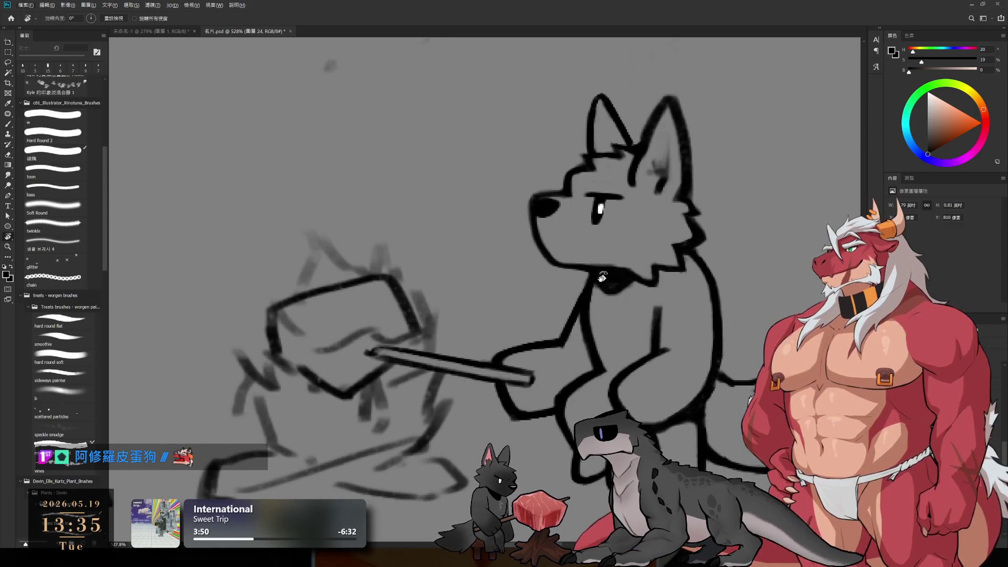
Enclose the wolf's head in a freehand Lasso selection.
key("l")
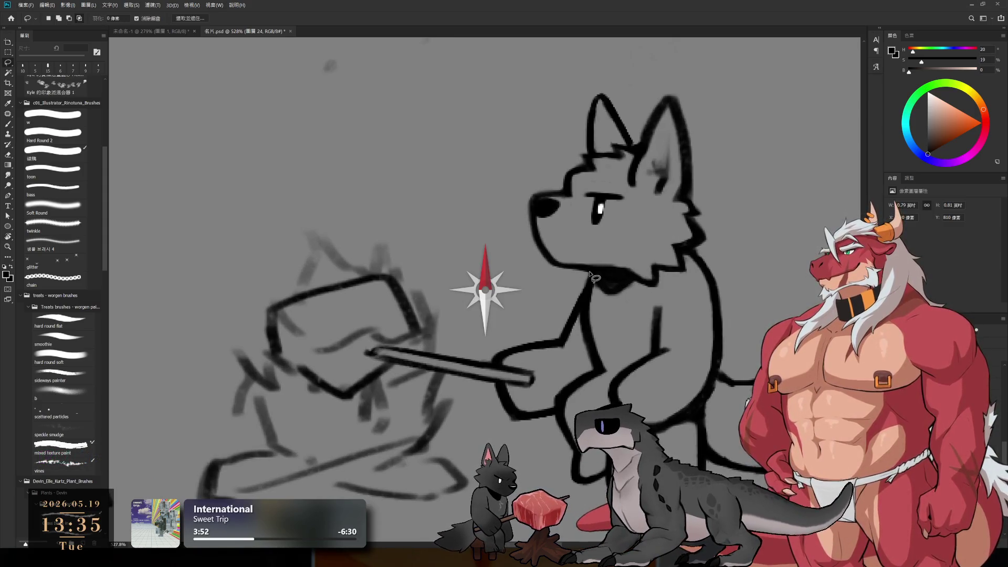
mouse_move(579, 270)
left_mouse_down()
mouse_move(525, 73)
mouse_move(735, 235)
left_mouse_up()
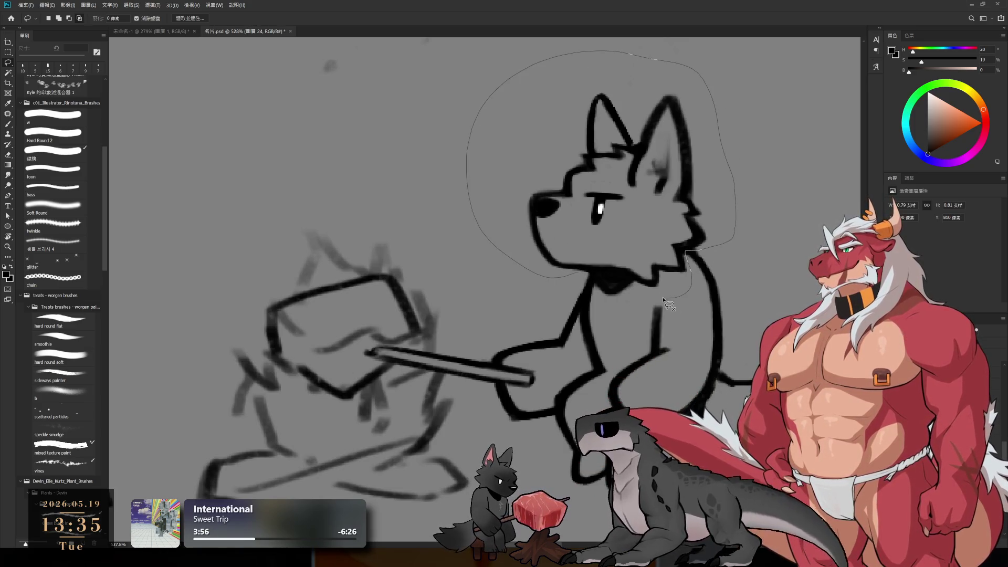
key("ctrl+d")
mouse_move(625, 273)
left_mouse_down()
mouse_move(682, 79)
mouse_move(715, 270)
left_mouse_up()
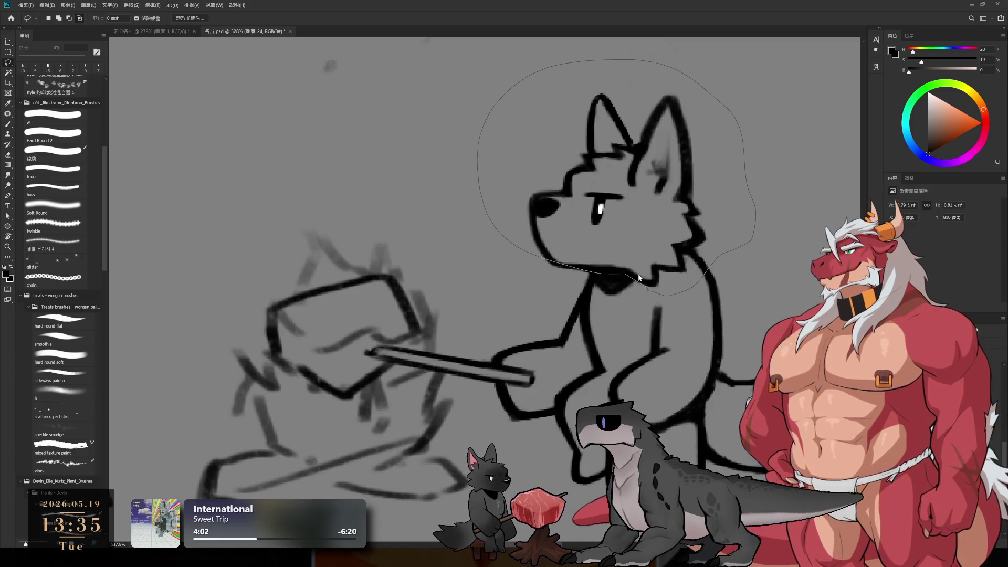
key("ctrl+d")
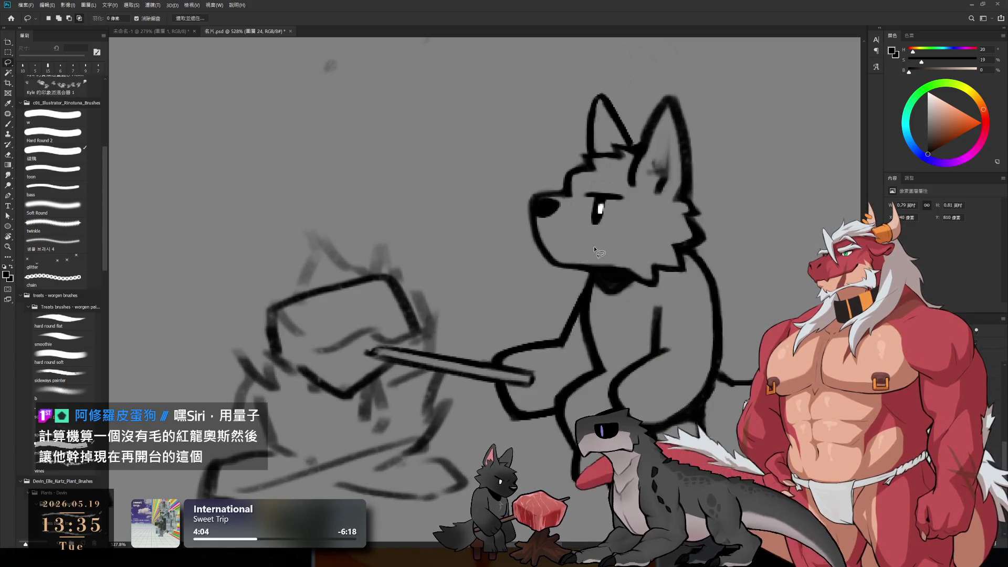
left_click_drag(657, 183, 635, 215)
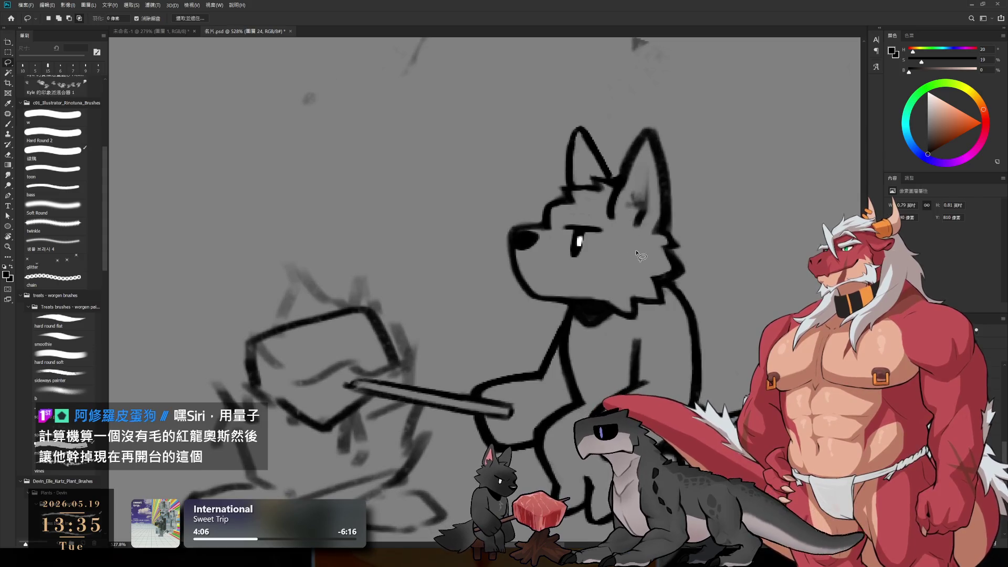
mouse_move(442, 227)
left_mouse_down()
mouse_move(682, 100)
mouse_move(750, 226)
mouse_move(590, 309)
left_mouse_up()
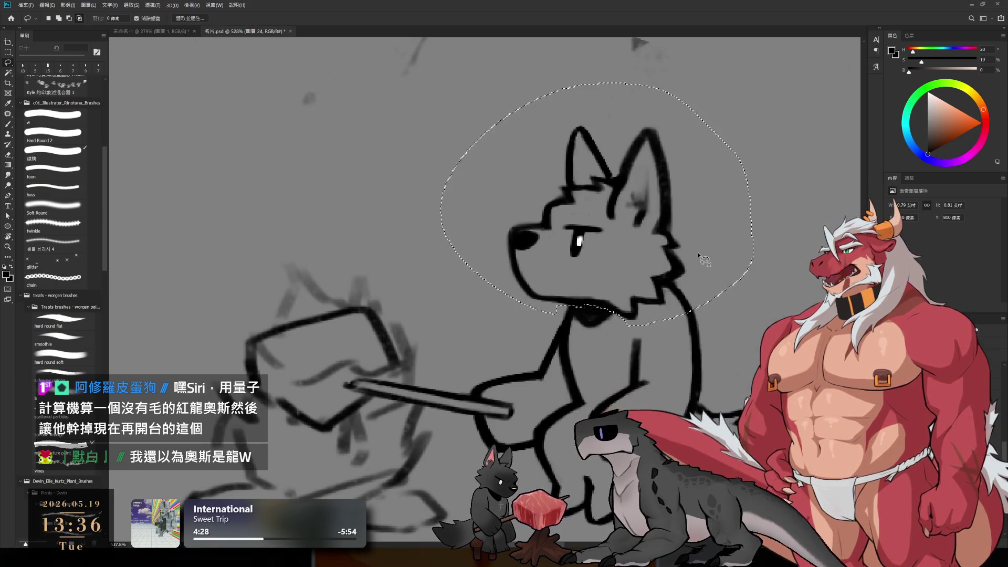
Subtract a notch by the neck from the head selection and place a Free Transform box on it.
key("b")
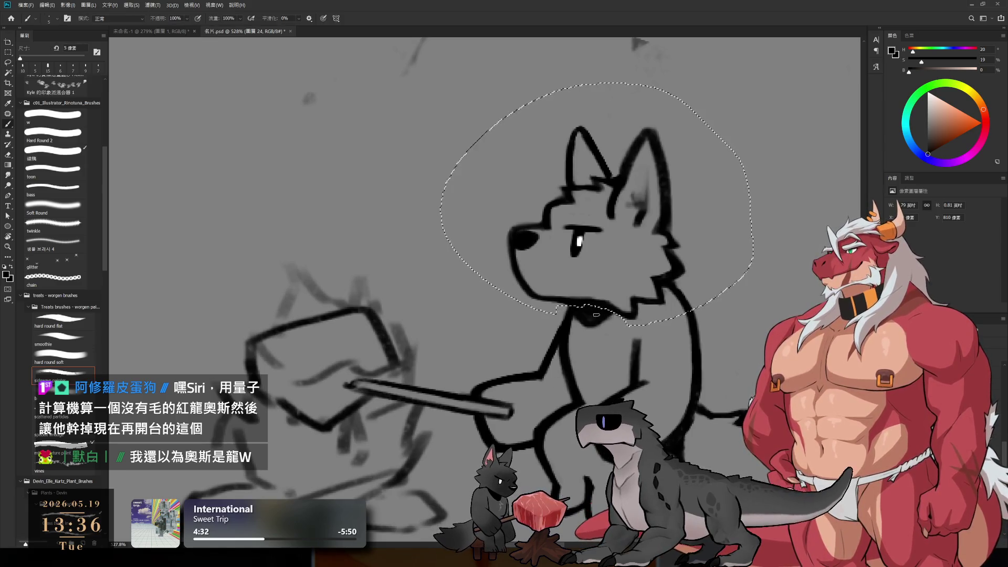
key("l")
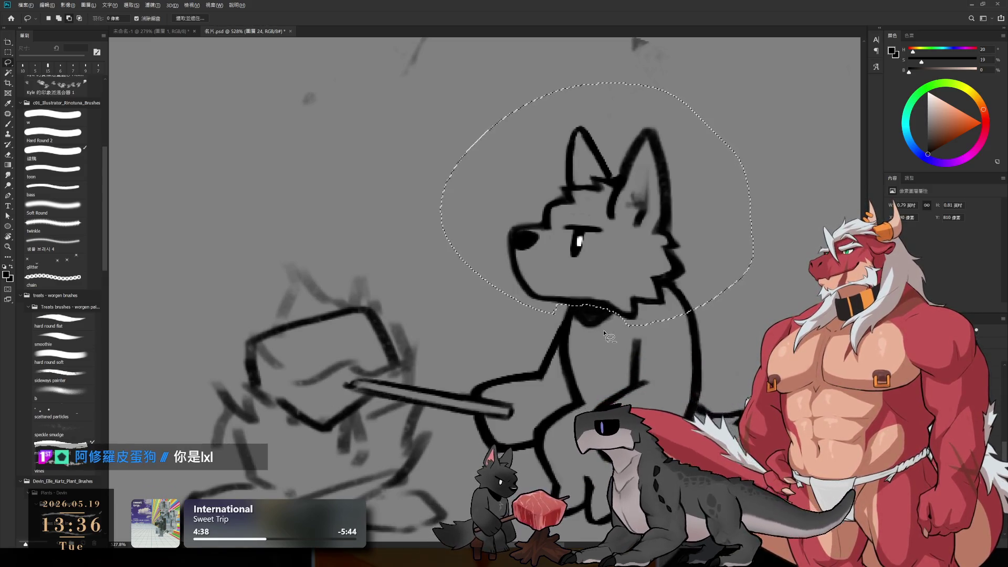
left_click_drag(656, 272, 664, 278)
key("ctrl+z")
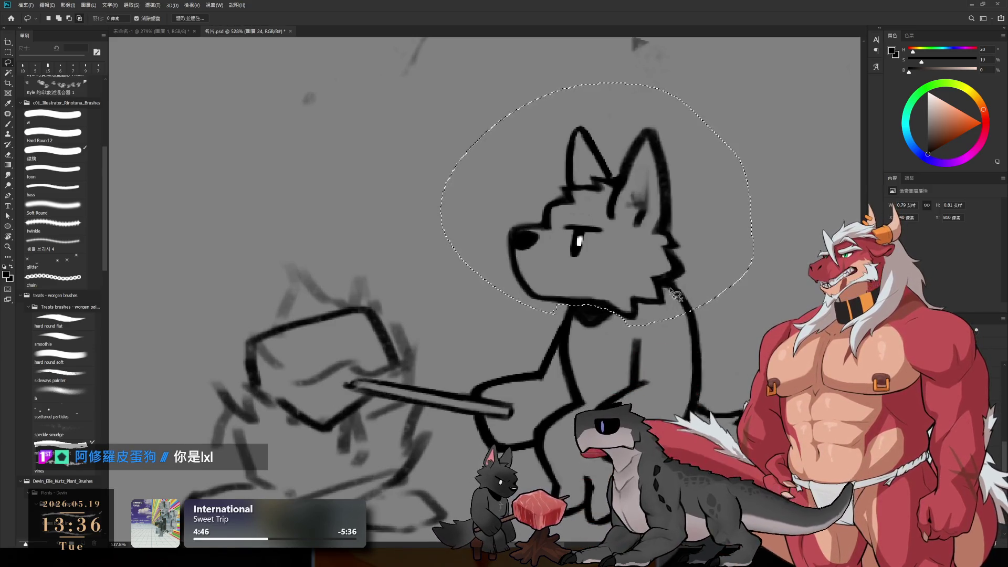
mouse_move(674, 315)
left_mouse_down()
mouse_move(682, 276)
mouse_move(718, 304)
left_mouse_up()
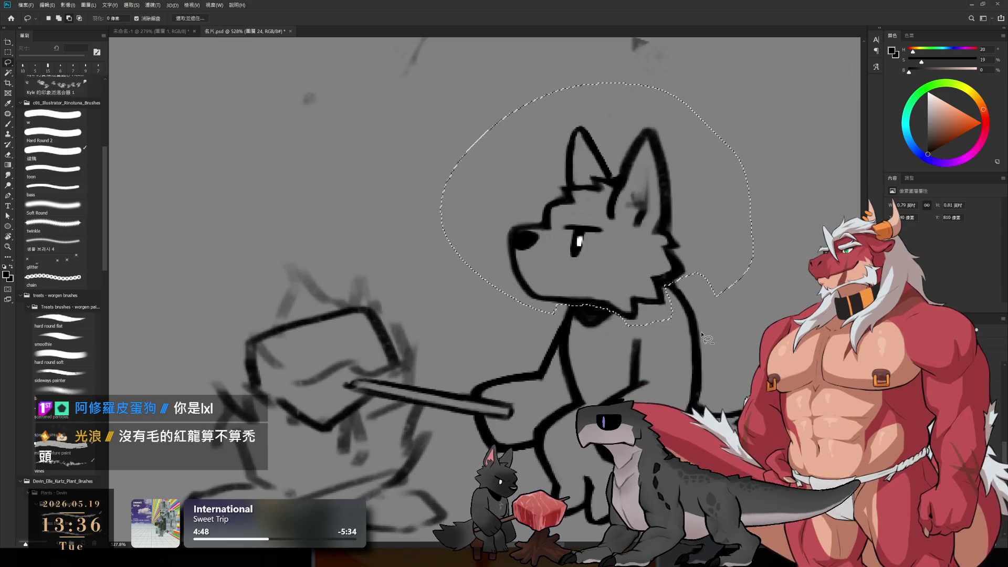
key("ctrl+t")
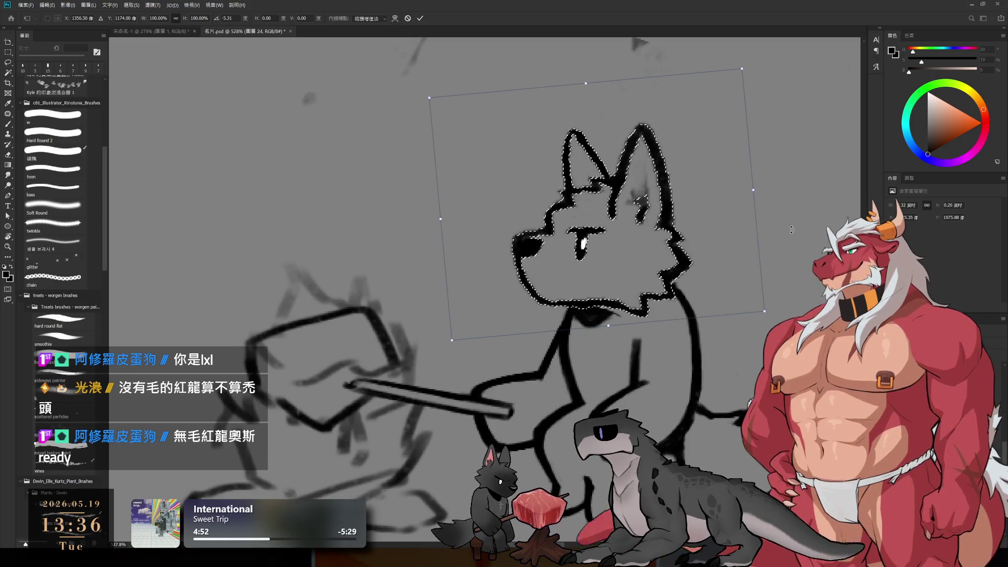
Tilt the head about 3.8° clockwise, commit the transform and deselect.
left_click_drag(769, 258, 763, 271)
left_click_drag(689, 280, 672, 288)
scroll(672, 291, "down", 5)
scroll(671, 291, "up", 6)
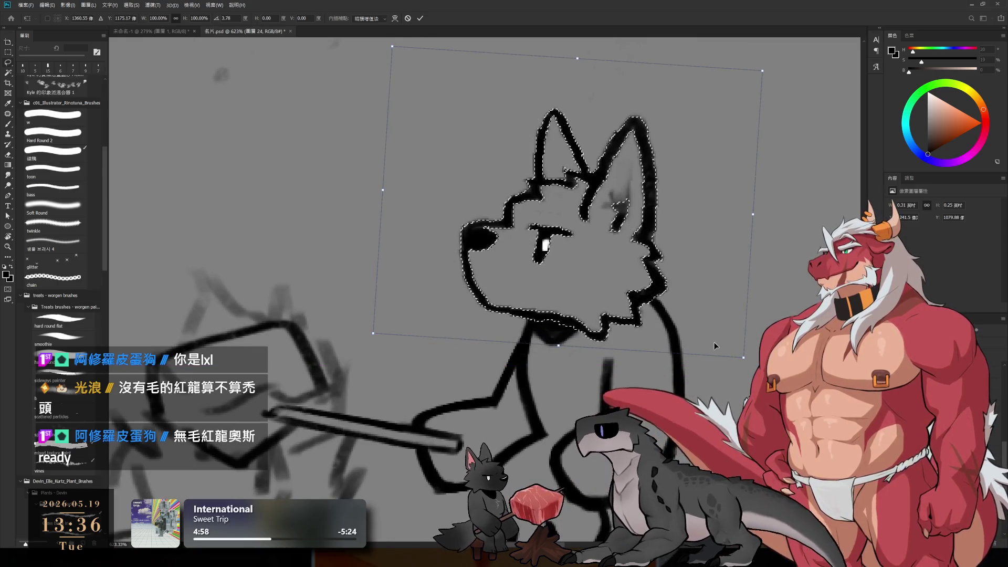
key("Return")
key("ctrl+d")
scroll(689, 316, "down", 3)
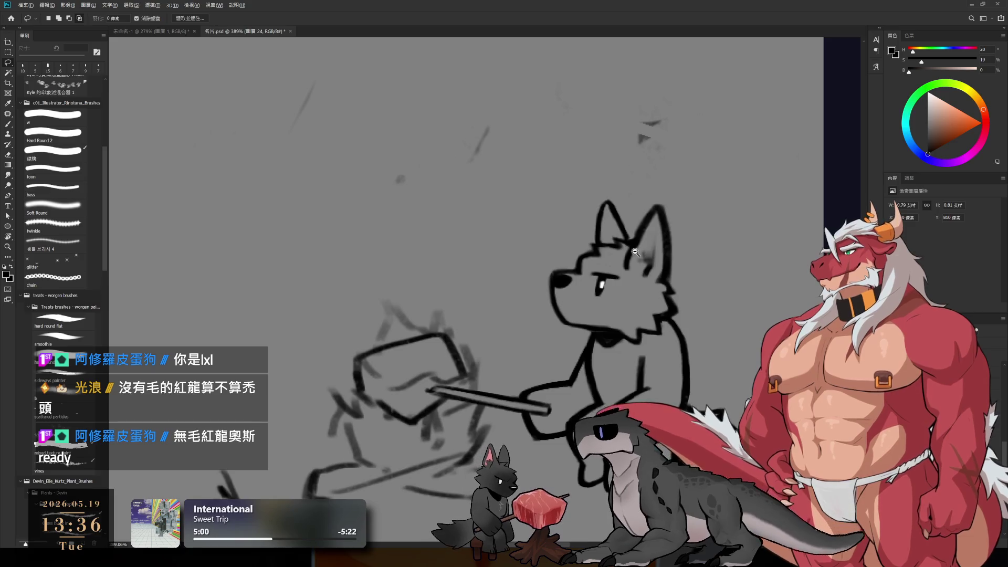
Centre the wolf's face and darken the muzzle outline from nose to chin with a slightly larger brush.
scroll(664, 326, "up", 4)
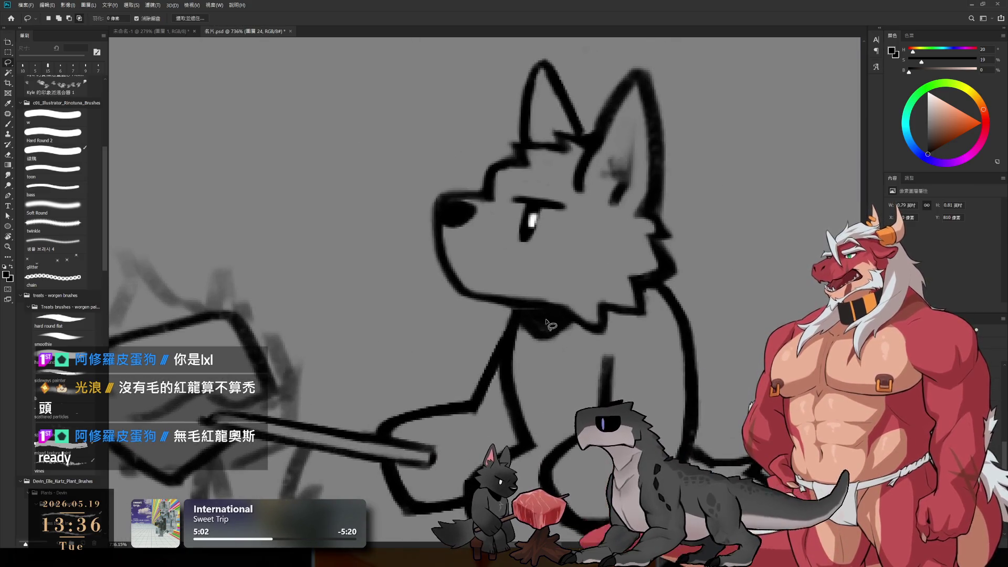
key("b")
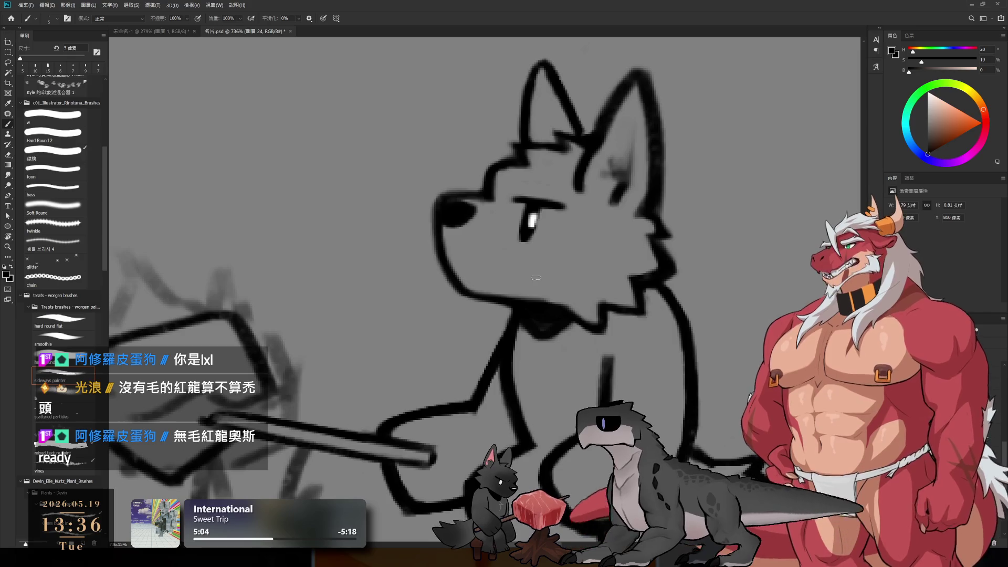
key("e")
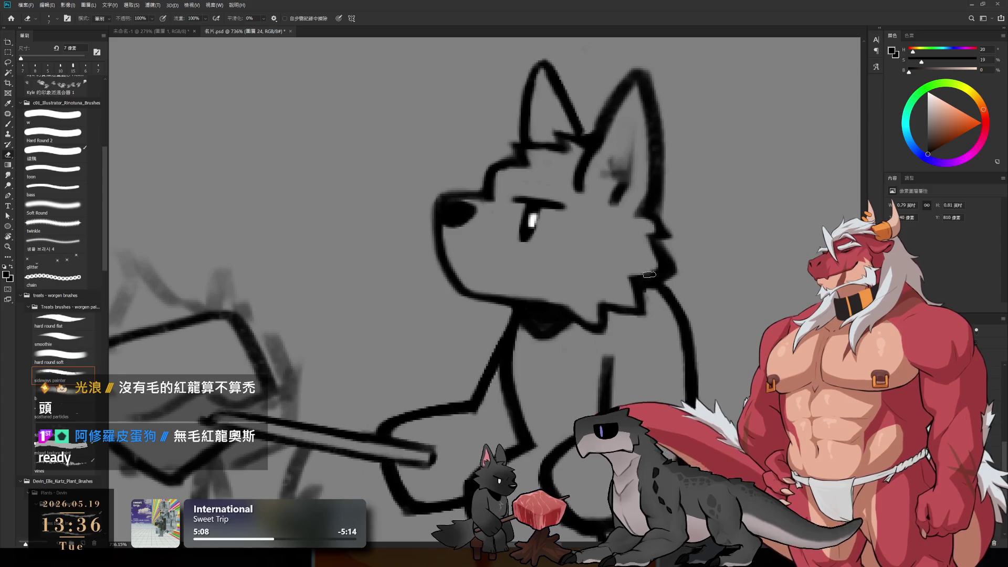
left_click_drag(544, 268, 612, 324)
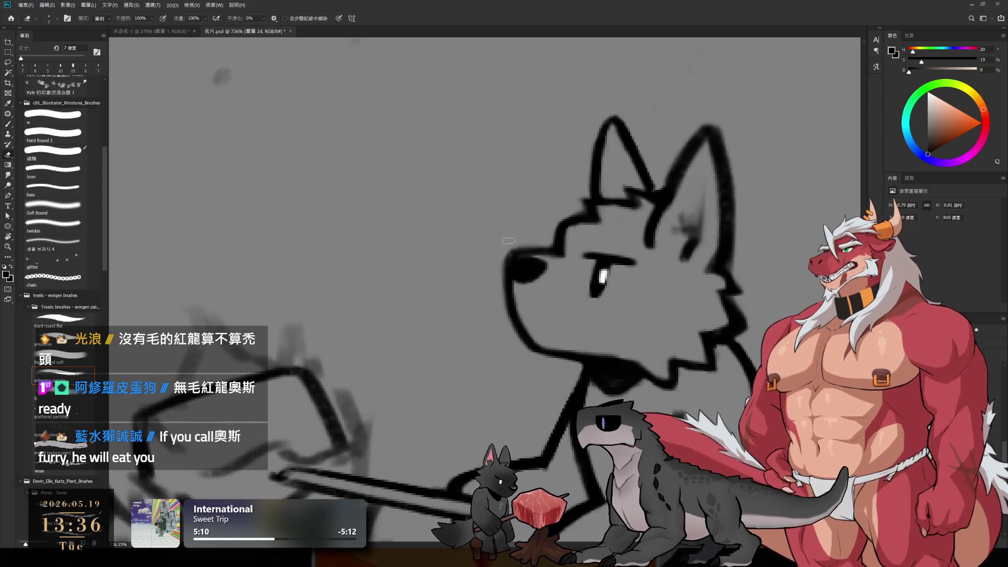
key("b")
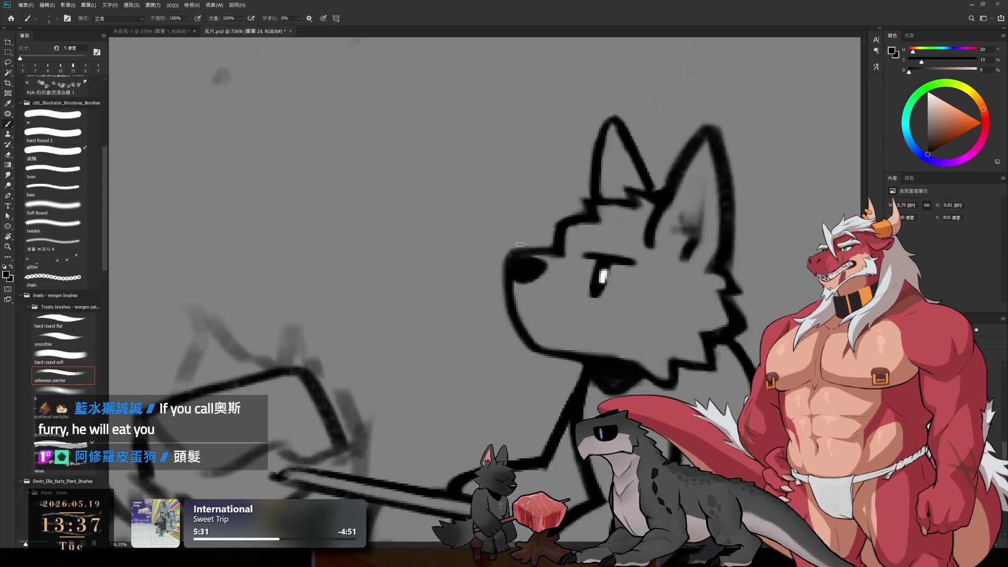
key("bracketright")
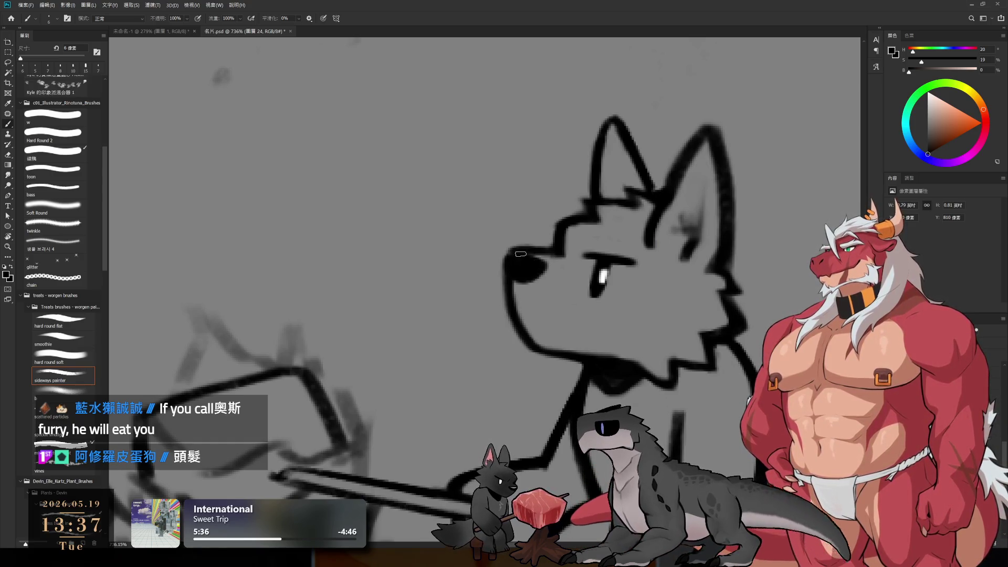
mouse_move(512, 266)
left_mouse_down()
mouse_move(512, 310)
mouse_move(531, 337)
left_mouse_up()
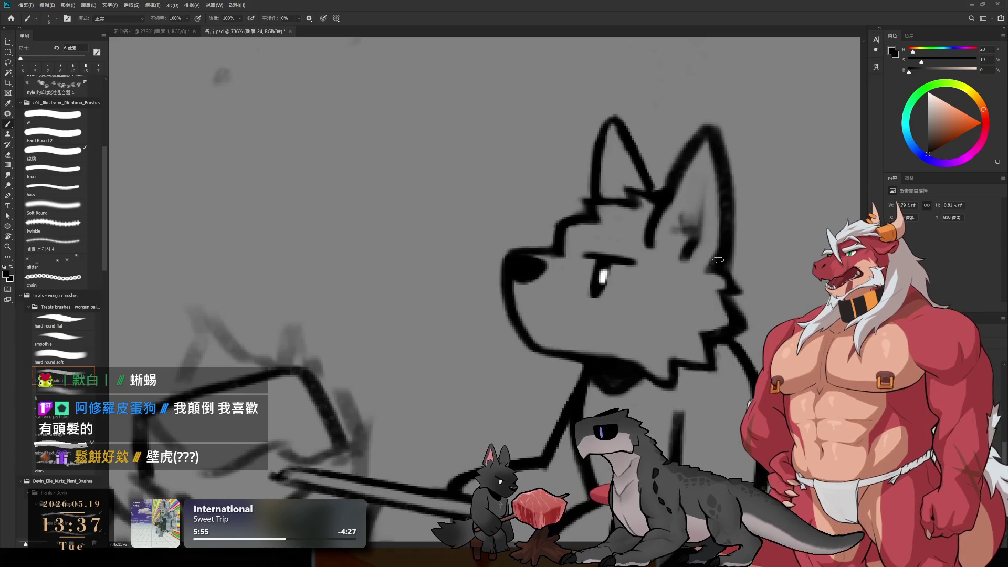
Soften the shading inside the wolf's rear ear with a slightly smaller eraser.
left_click_drag(718, 260, 707, 210)
key("e")
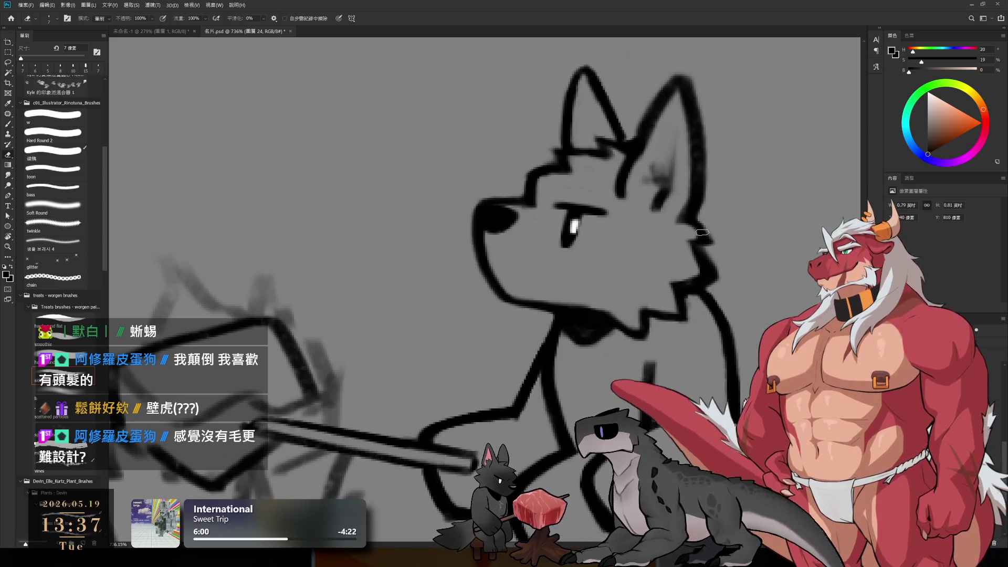
key("bracketleft")
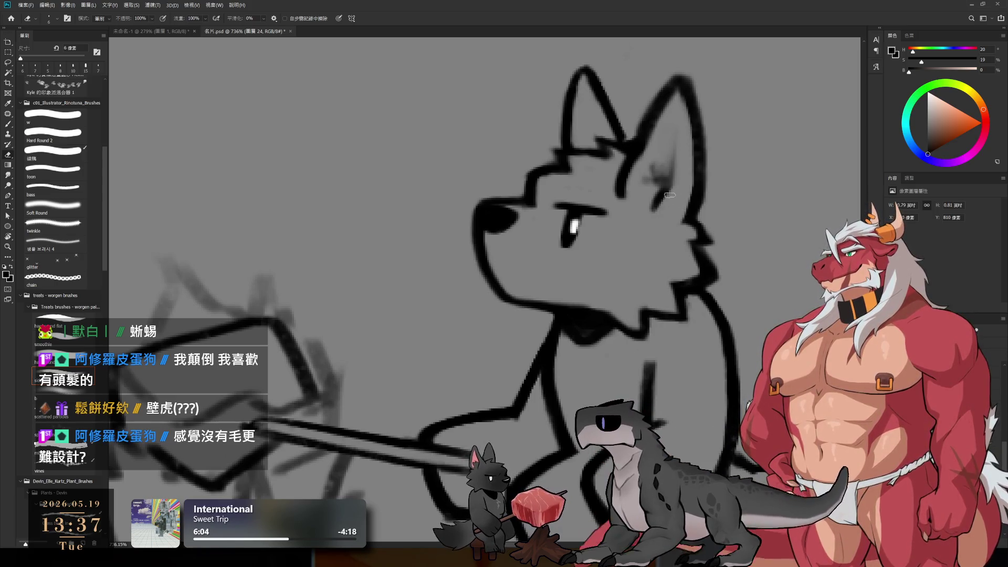
key("b")
key("e")
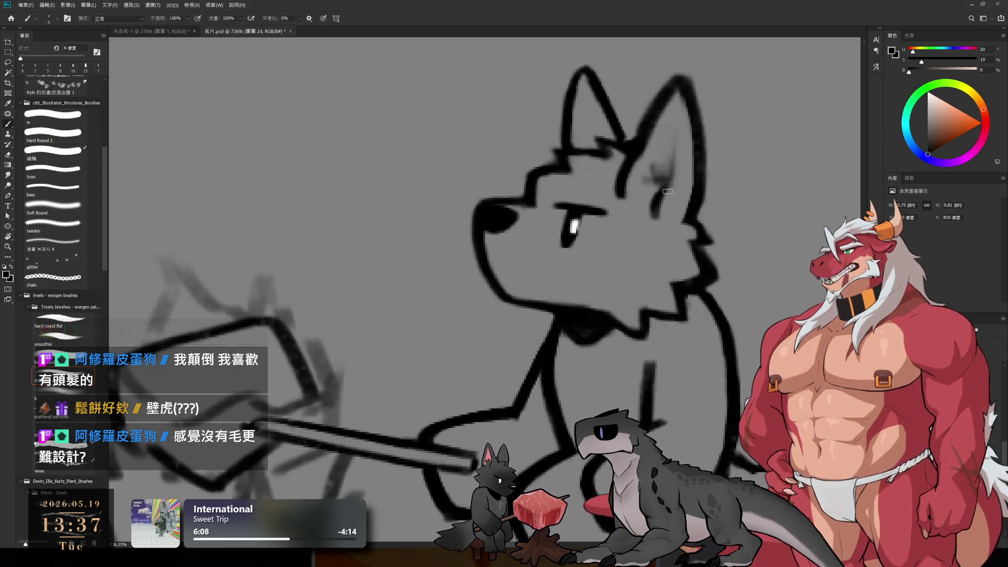
mouse_move(678, 152)
left_mouse_down()
mouse_move(676, 124)
mouse_move(679, 194)
left_mouse_up()
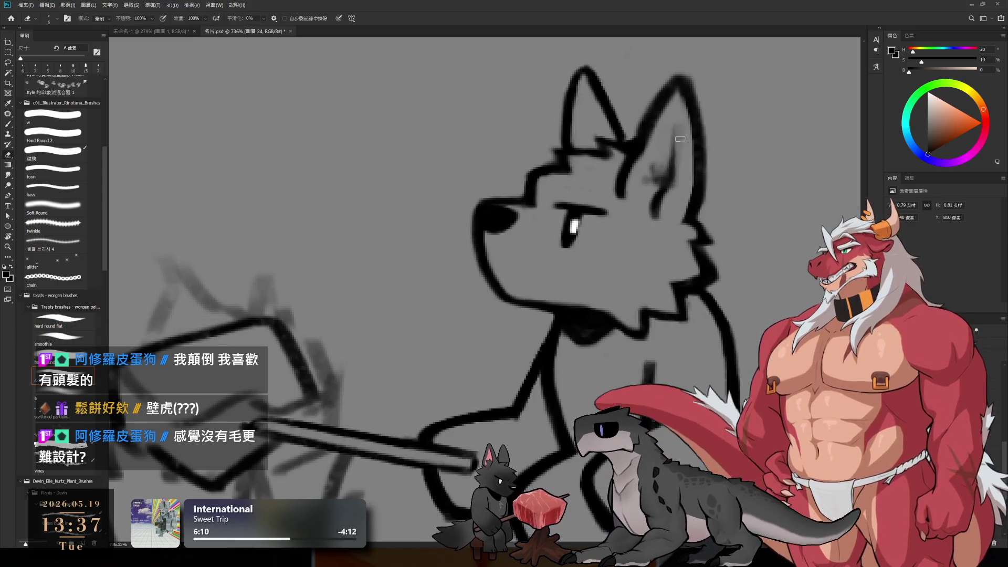
scroll(677, 197, "down", 4)
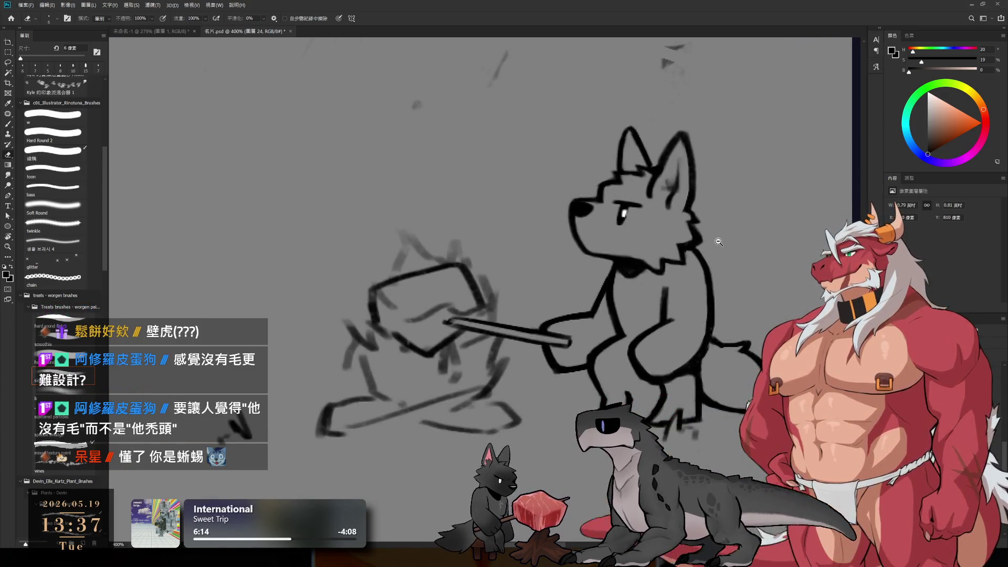
Centre the wolf's body and erase along the chest line, tilting the view toward the lower body.
scroll(722, 247, "up", 3)
left_click_drag(715, 273, 653, 276)
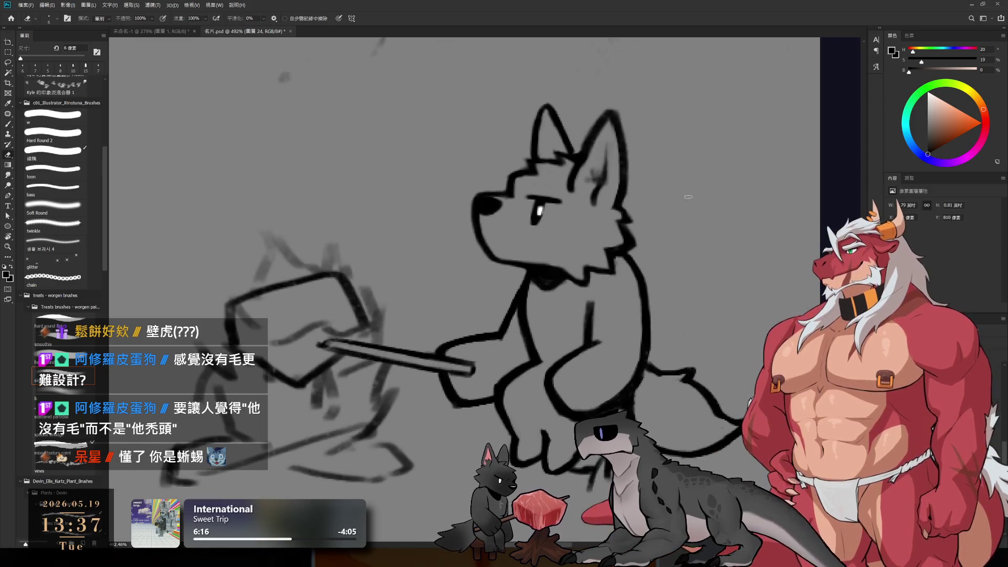
key("b")
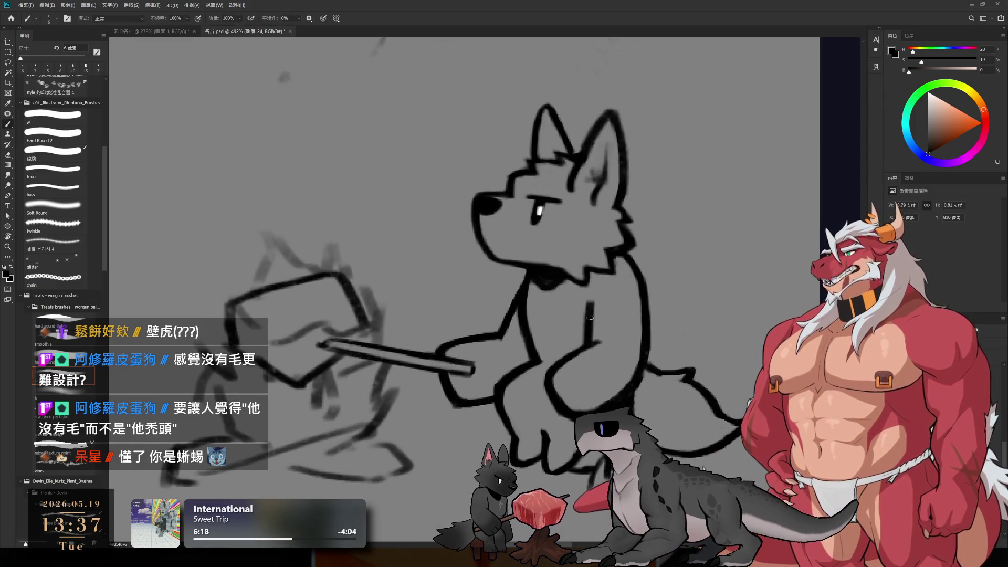
key("e")
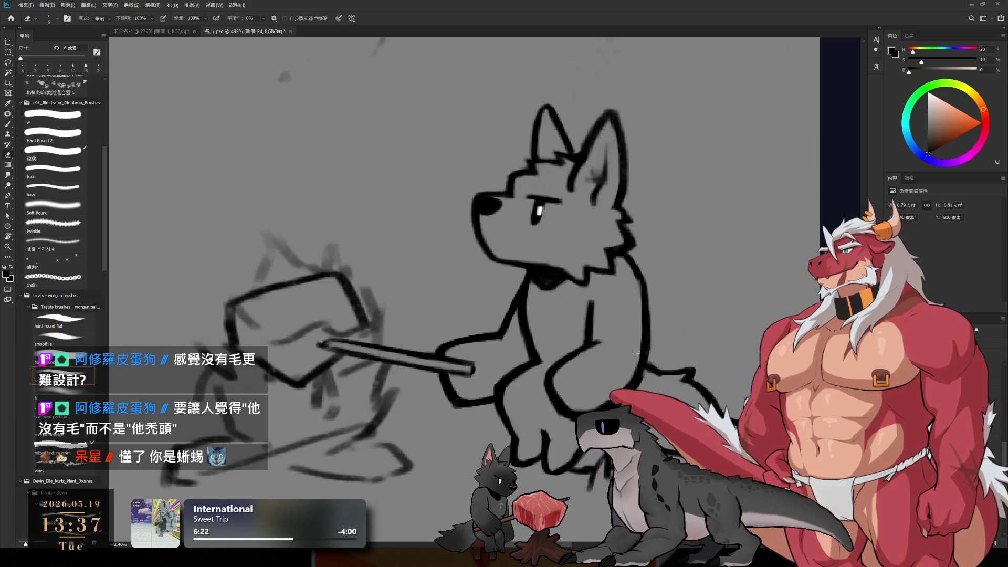
key("r")
mouse_move(643, 340)
left_mouse_down()
mouse_move(643, 288)
mouse_move(504, 441)
mouse_move(536, 288)
mouse_move(473, 368)
mouse_move(420, 294)
mouse_move(553, 353)
mouse_move(588, 333)
left_mouse_up()
Trim the edge of the leg outline, rotating the view clockwise to reach the feet.
key("b")
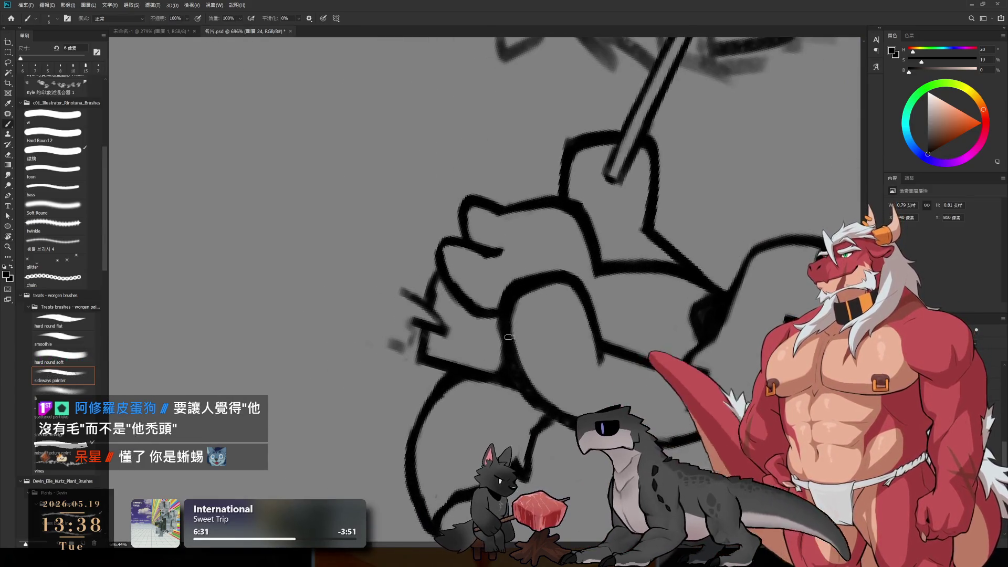
key("e")
left_click_drag(515, 315, 525, 340)
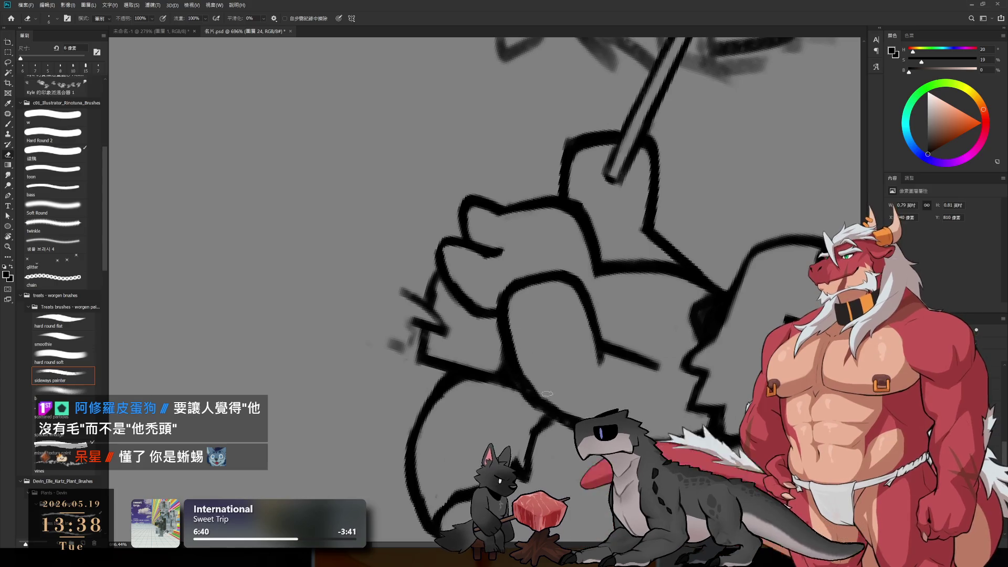
key("r")
left_click_drag(546, 394, 499, 408)
key("b")
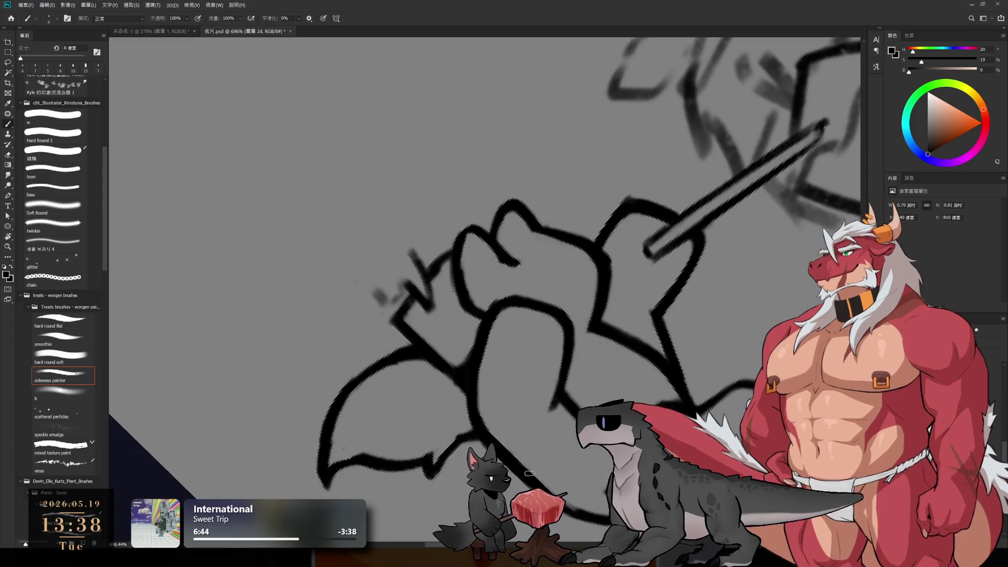
scroll(627, 250, "up", 5)
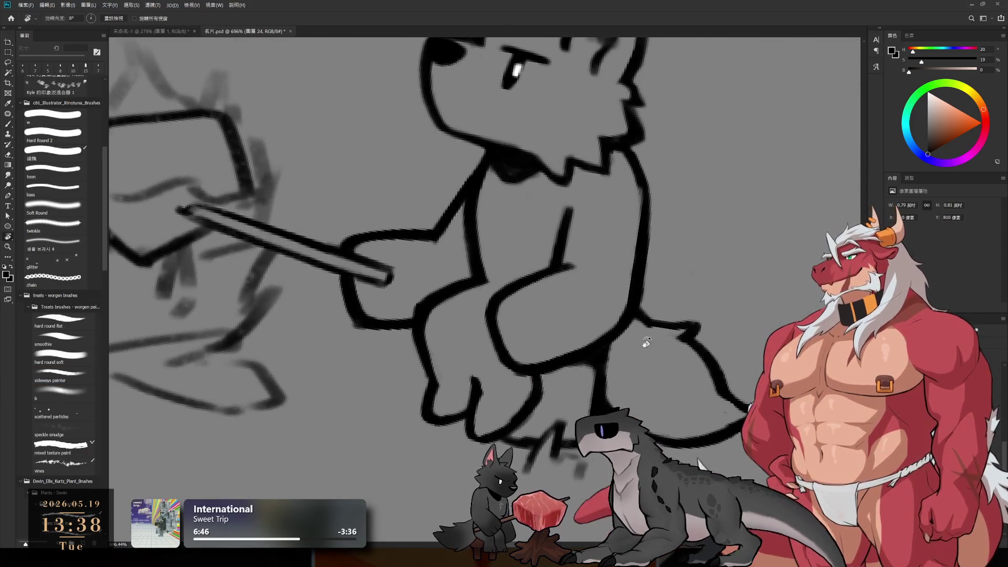
key("r")
key("Escape")
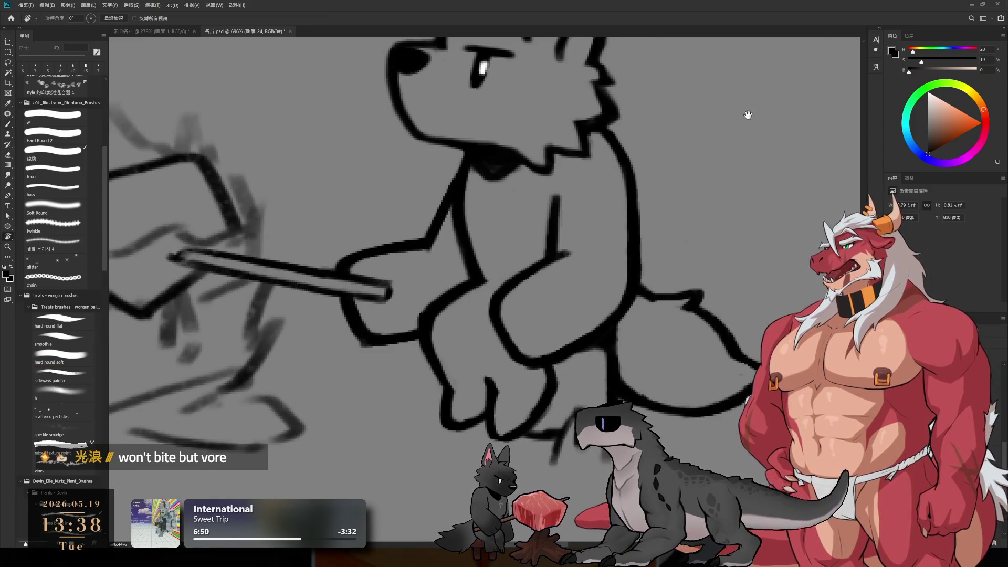
left_click_drag(638, 323, 699, 338)
key("b")
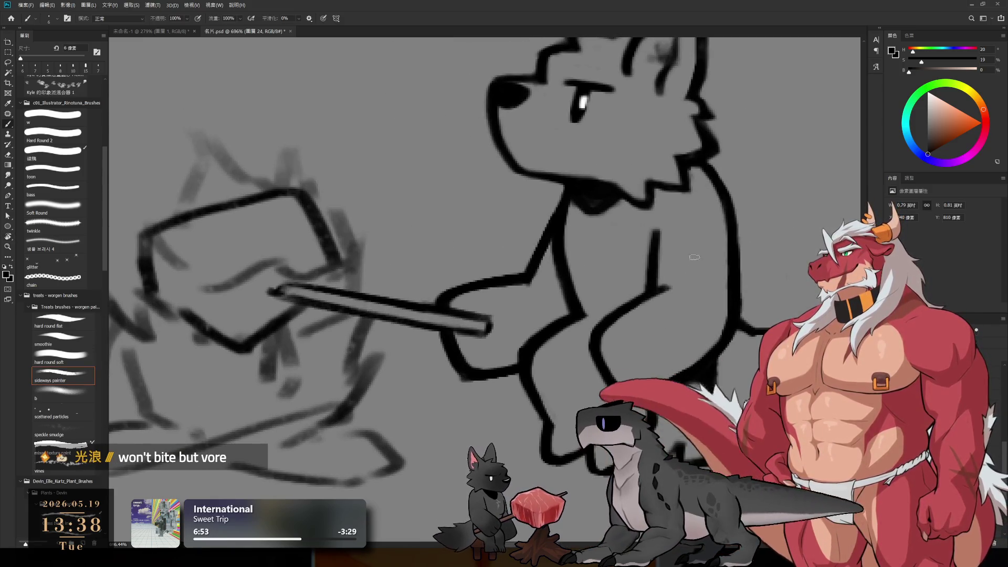
mouse_move(693, 250)
left_mouse_down()
mouse_move(640, 332)
mouse_move(651, 307)
left_mouse_up()
left_click_drag(554, 355, 653, 333)
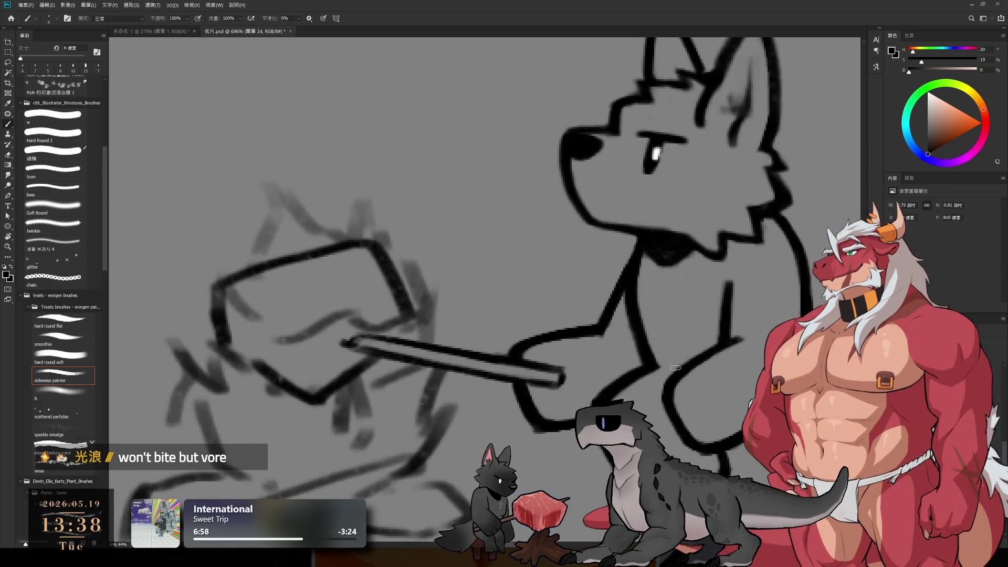
key("e")
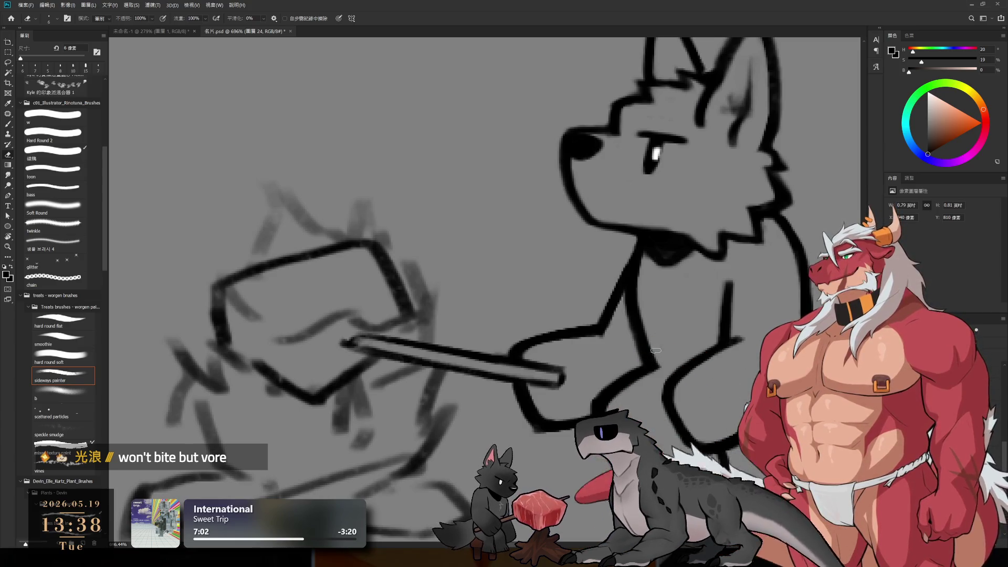
key("b")
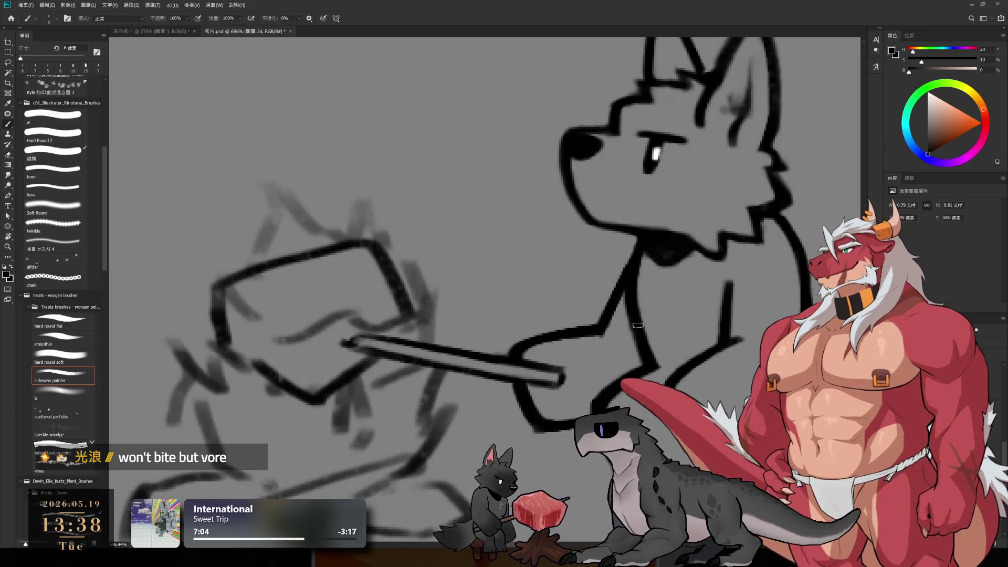
scroll(663, 357, "down", 5)
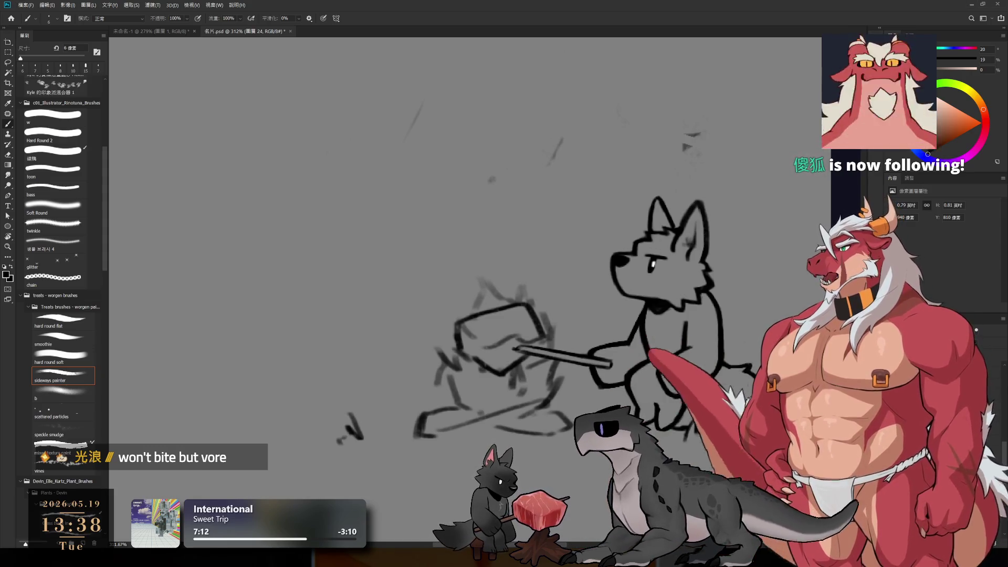
Zoom in on the wolf's right ear and erase its old outer line.
left_click_drag(725, 89, 693, 53)
scroll(671, 298, "up", 2)
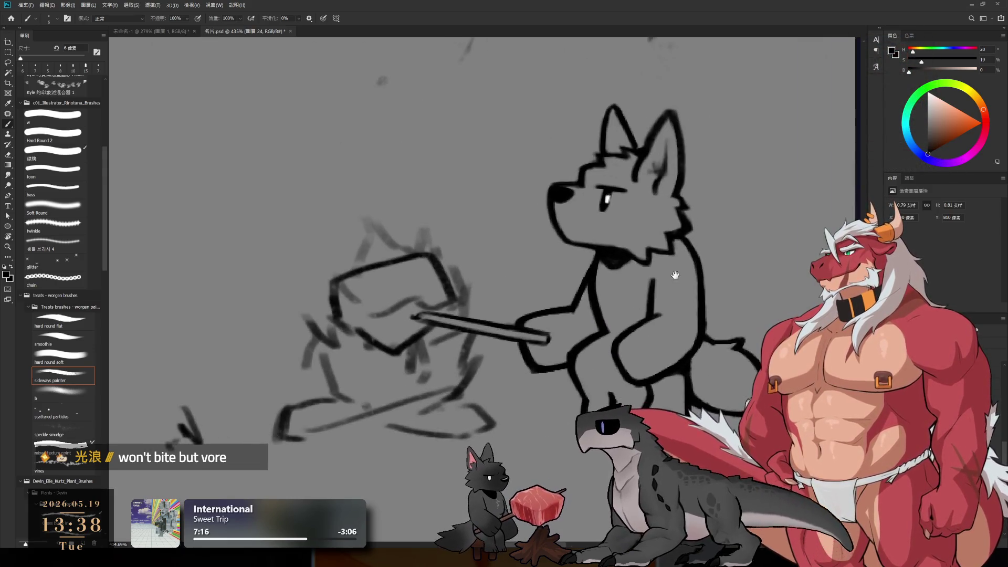
left_click_drag(679, 278, 650, 327)
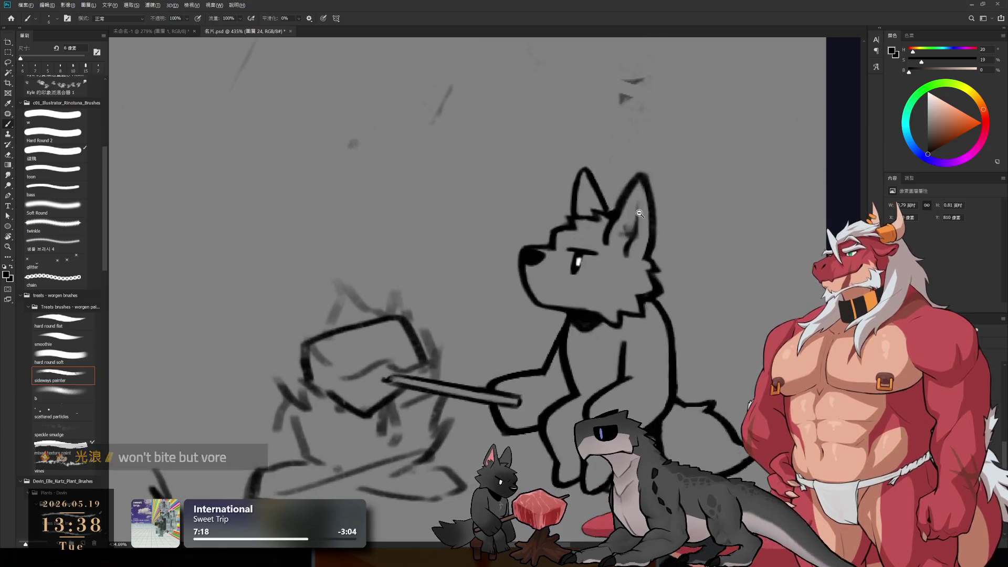
scroll(647, 177, "up", 1)
scroll(647, 178, "up", 3)
key("e")
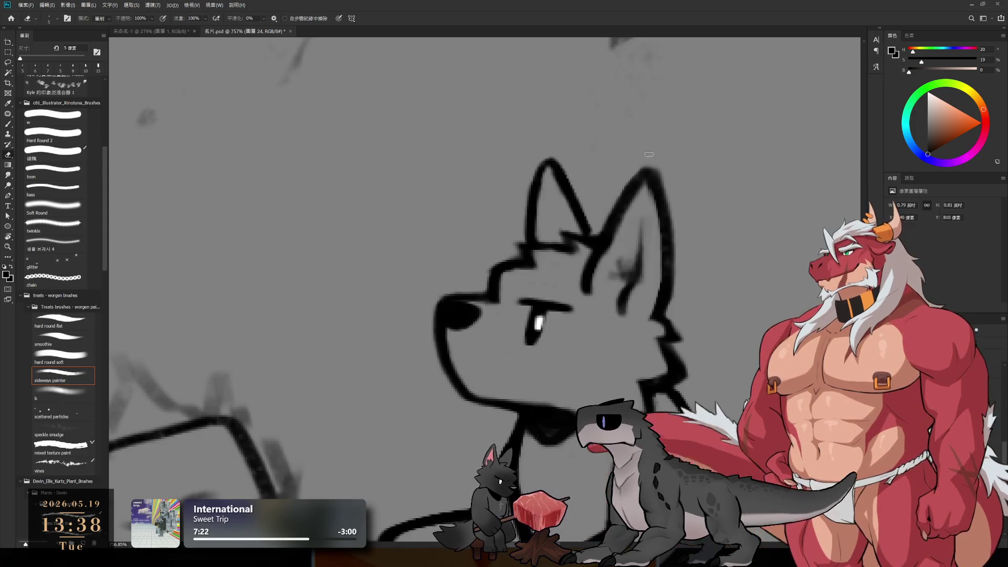
left_click_drag(674, 213, 673, 286)
left_click_drag(673, 241, 672, 289)
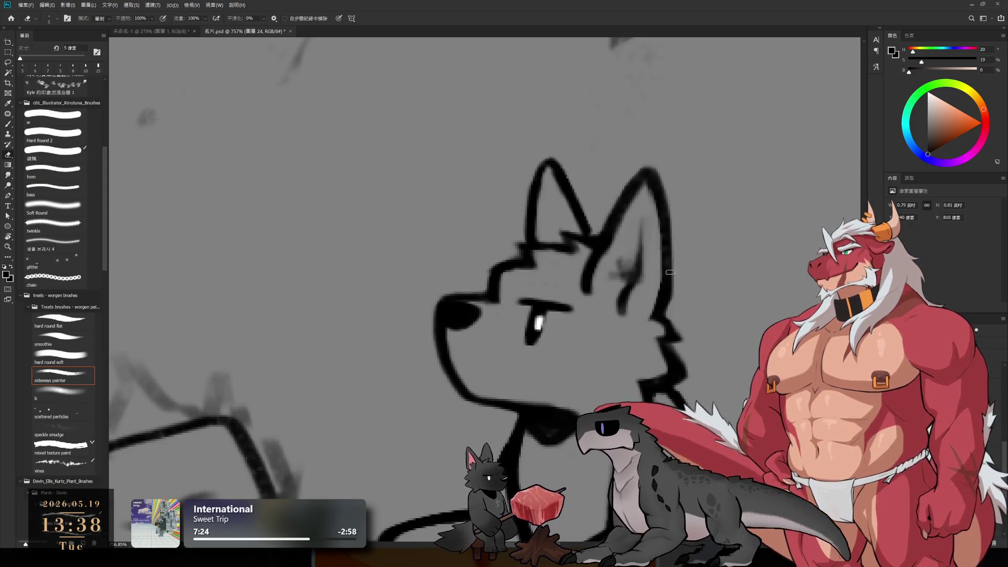
Redraw the right ear's outer edge in black and erase stray marks inside the ear.
key("b")
left_click_drag(664, 184, 659, 293)
key("e")
mouse_move(648, 192)
left_mouse_down()
mouse_move(651, 234)
mouse_move(646, 187)
mouse_move(613, 253)
mouse_move(622, 278)
mouse_move(635, 244)
mouse_move(609, 298)
left_mouse_up()
key("bracketright")
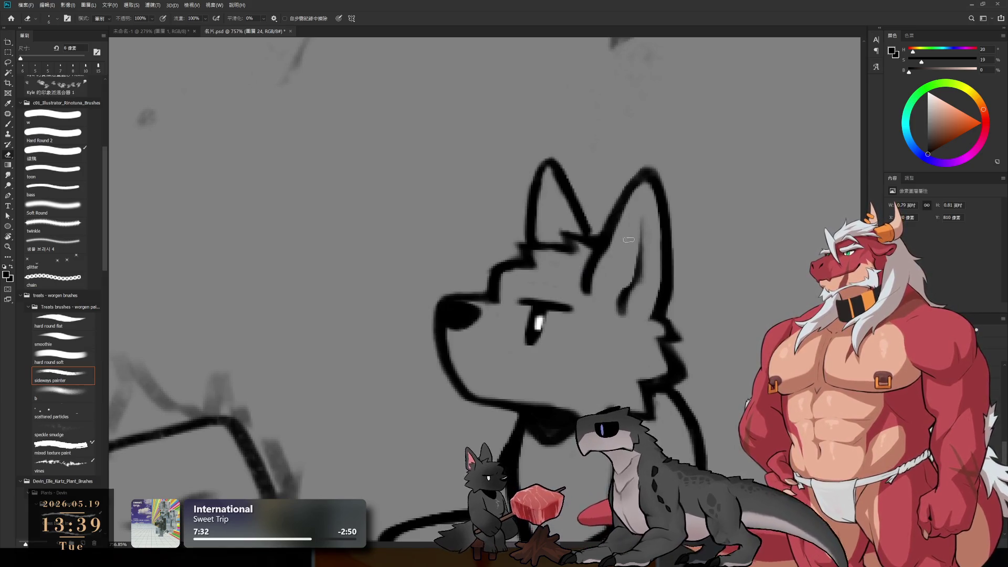
key("b")
mouse_move(640, 213)
left_mouse_down()
mouse_move(637, 283)
mouse_move(619, 316)
left_mouse_up()
key("ctrl+z")
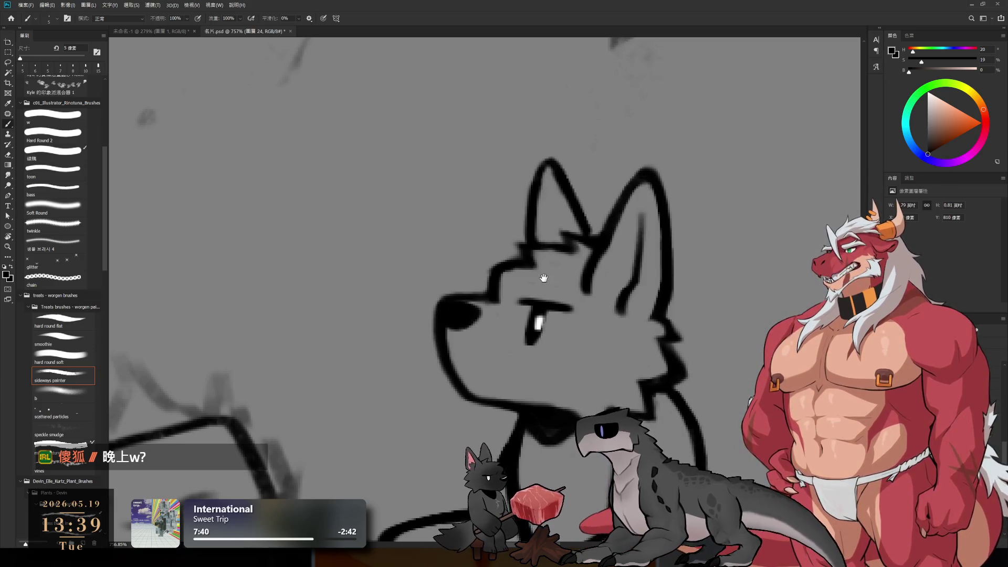
Refine the single black inner-ear line with a slightly thicker brush, alternating brush and eraser.
left_click_drag(543, 277, 632, 331)
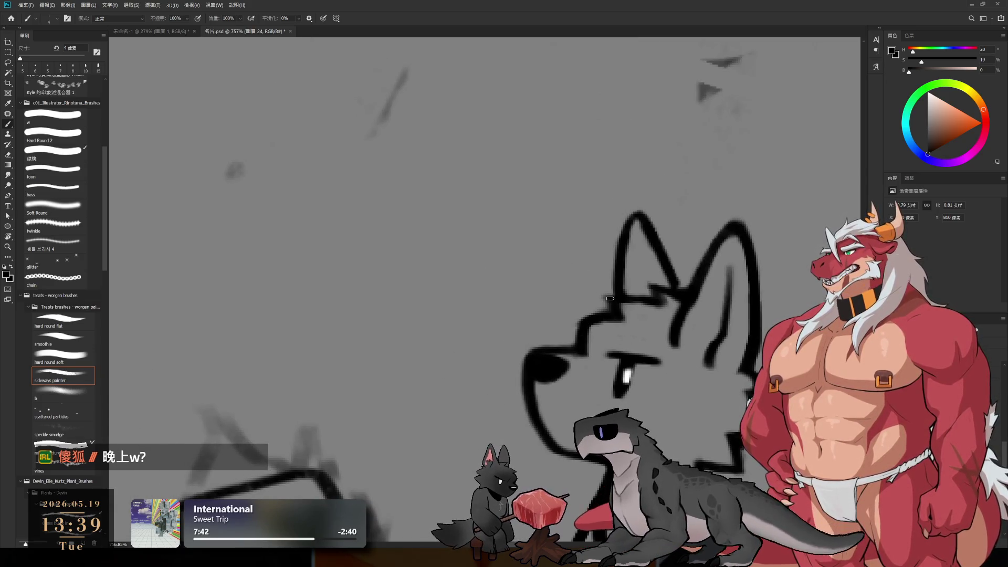
key("e")
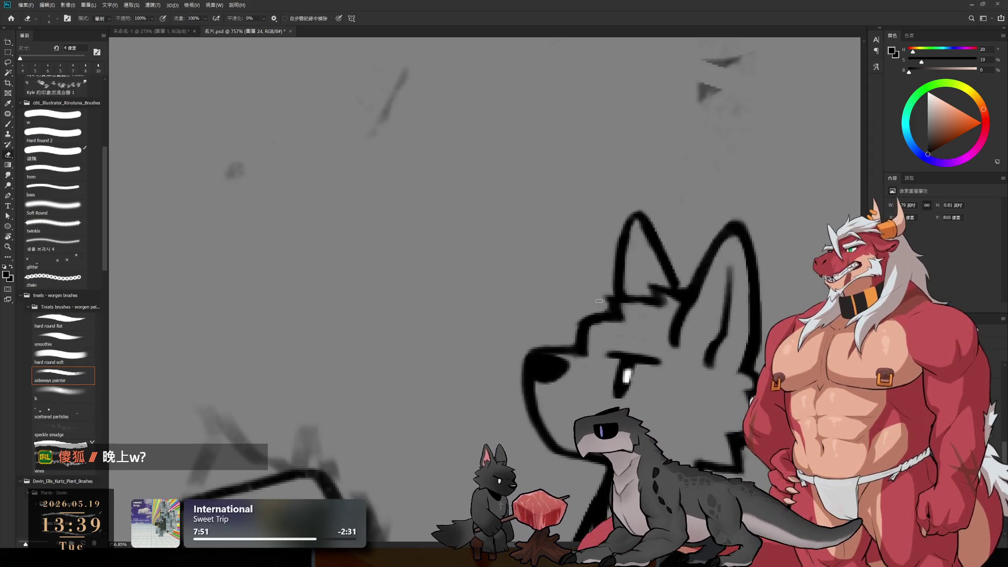
key("b")
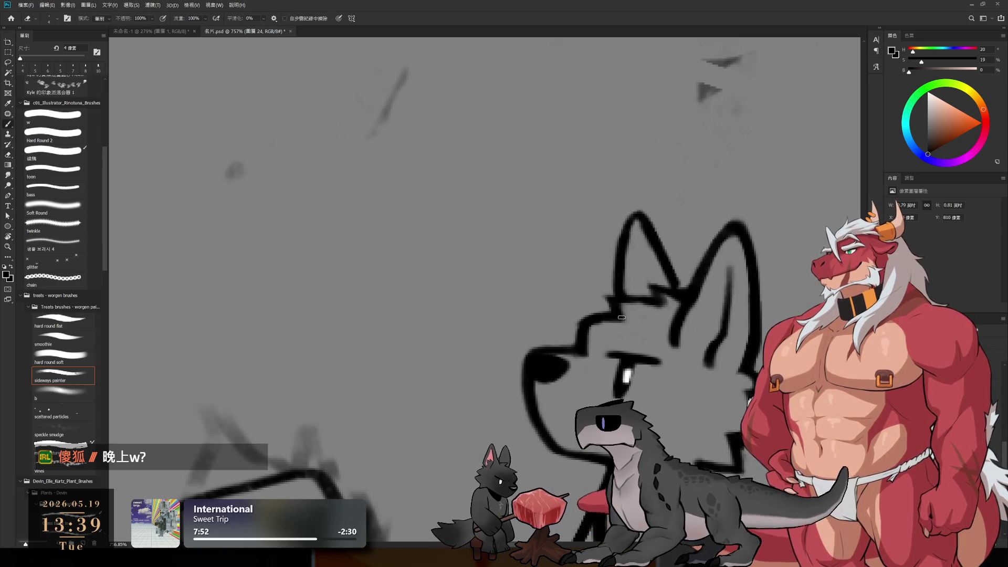
key("bracketright")
key("bracketright")
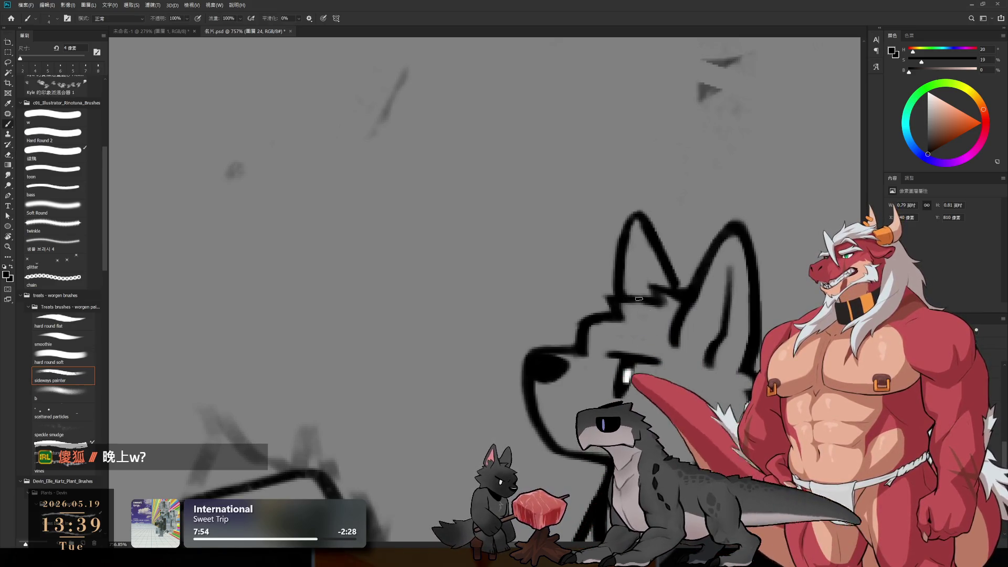
key("e")
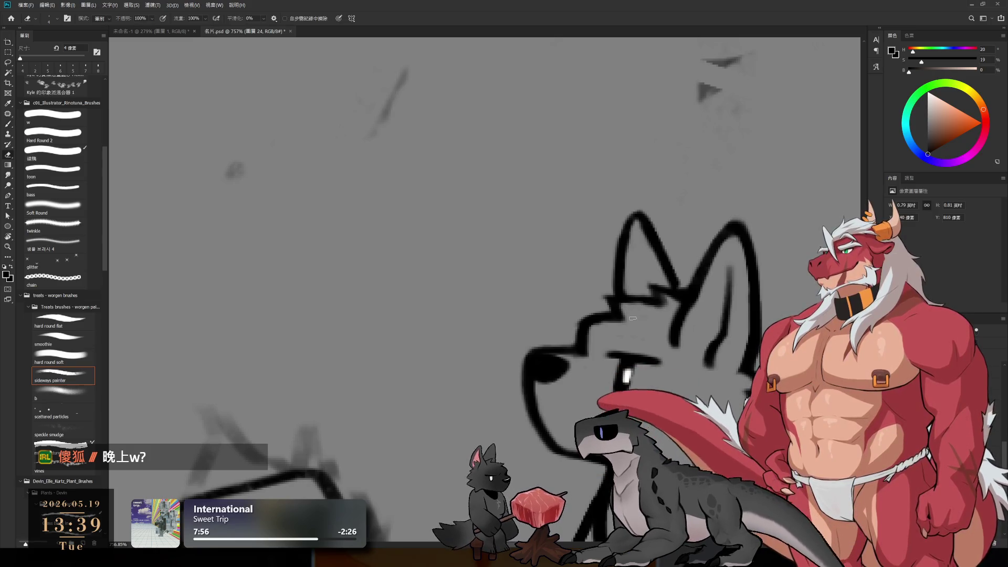
key("b")
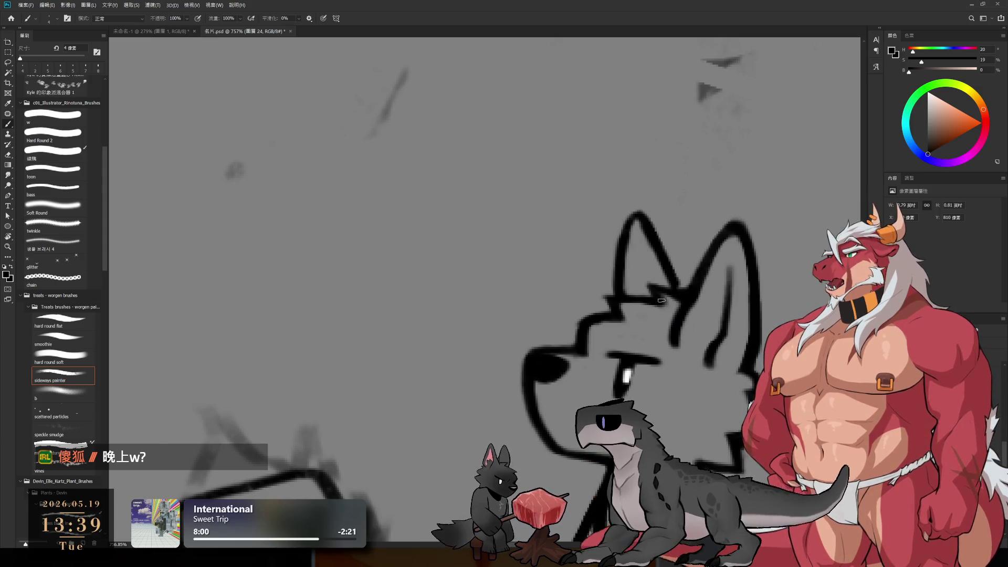
key("e")
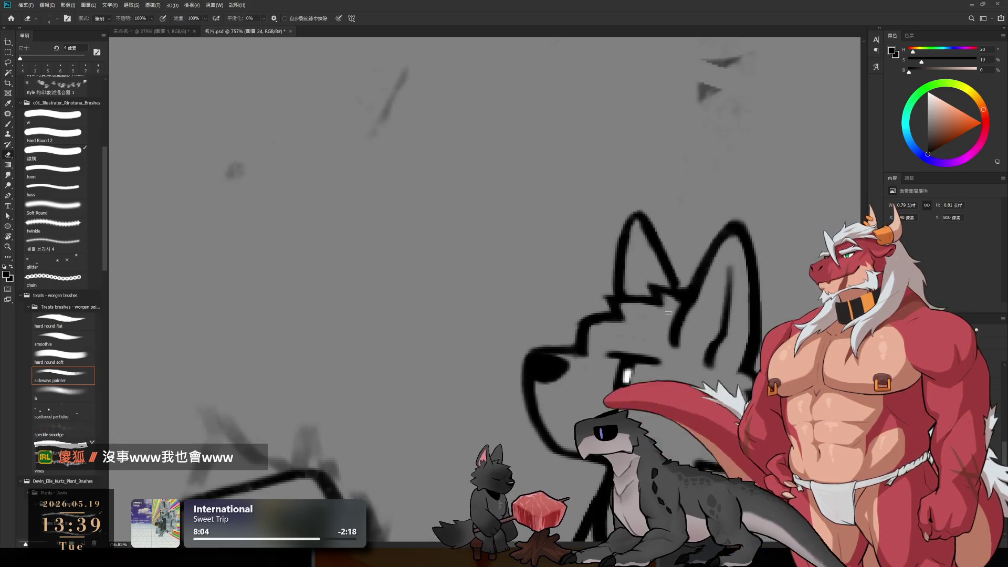
key("b")
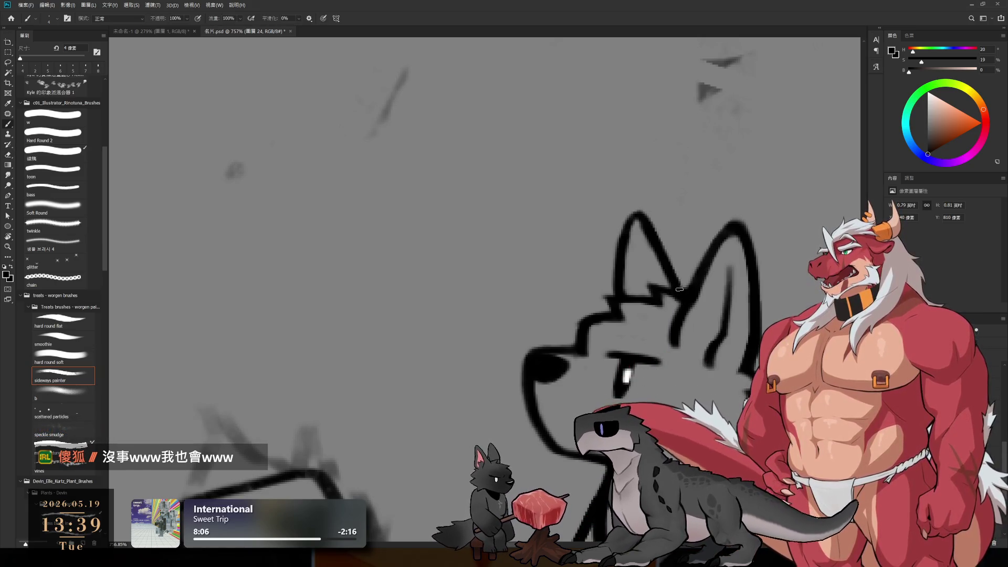
key("e")
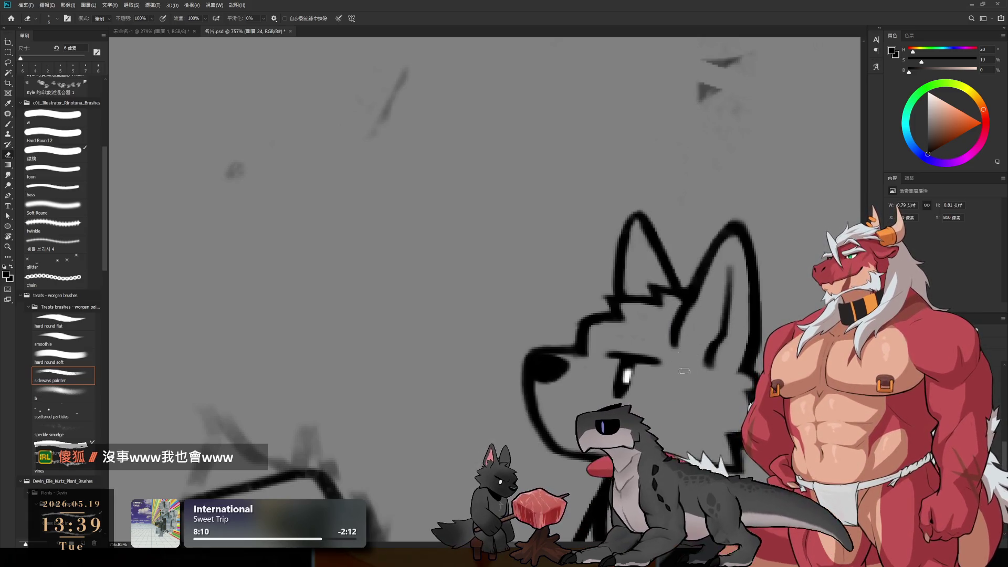
scroll(675, 399, "down", 5)
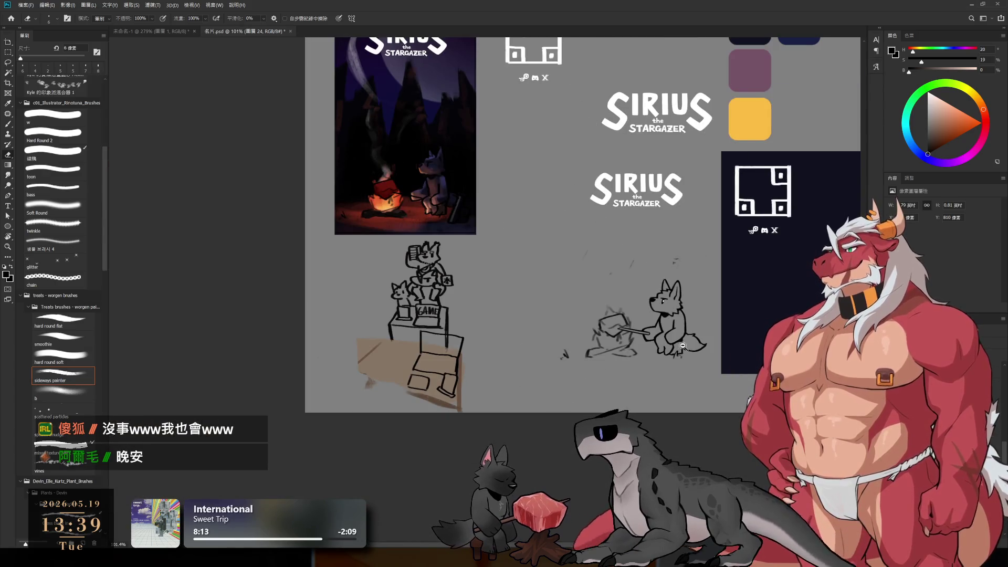
scroll(733, 357, "up", 5)
scroll(674, 343, "up", 1)
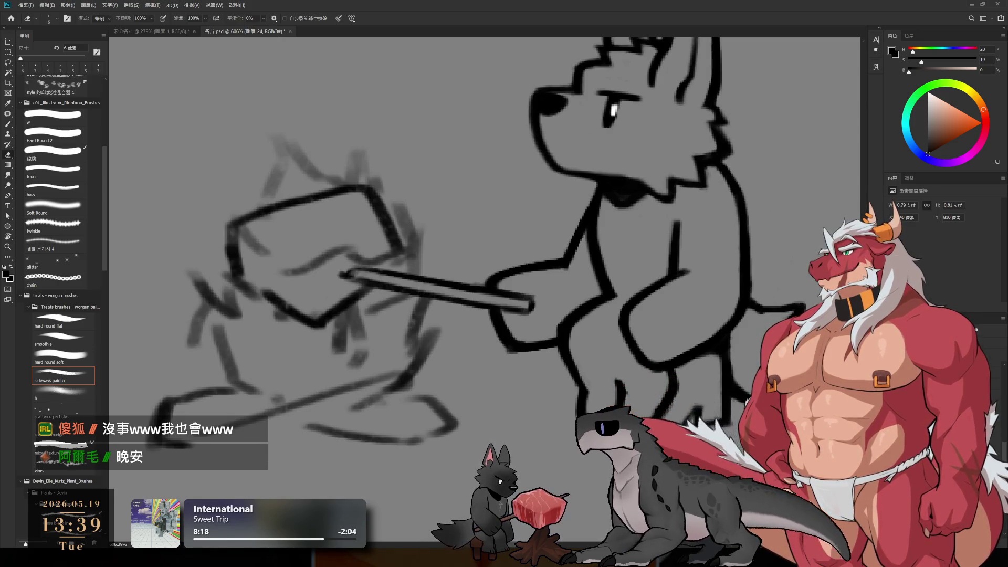
key("b")
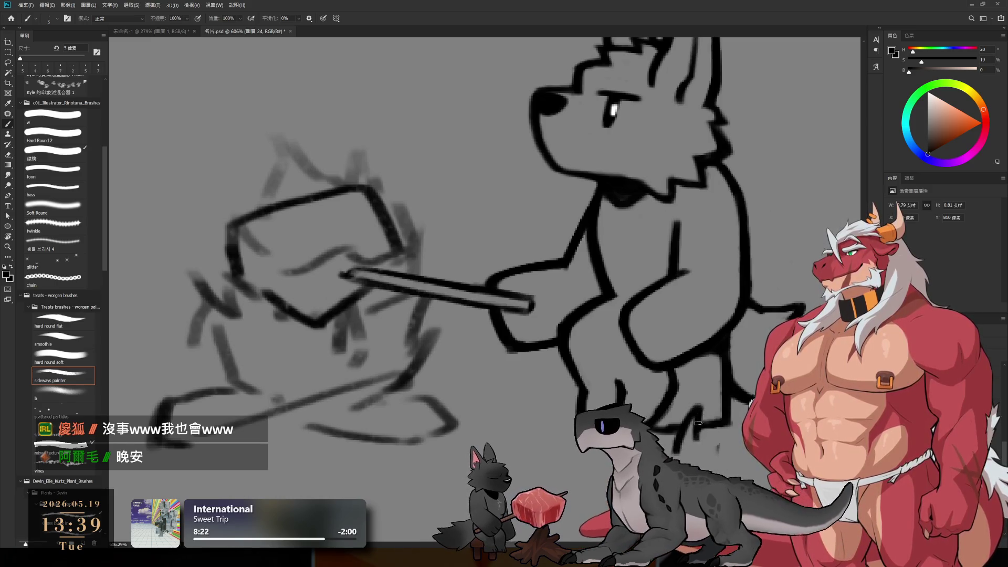
key("e")
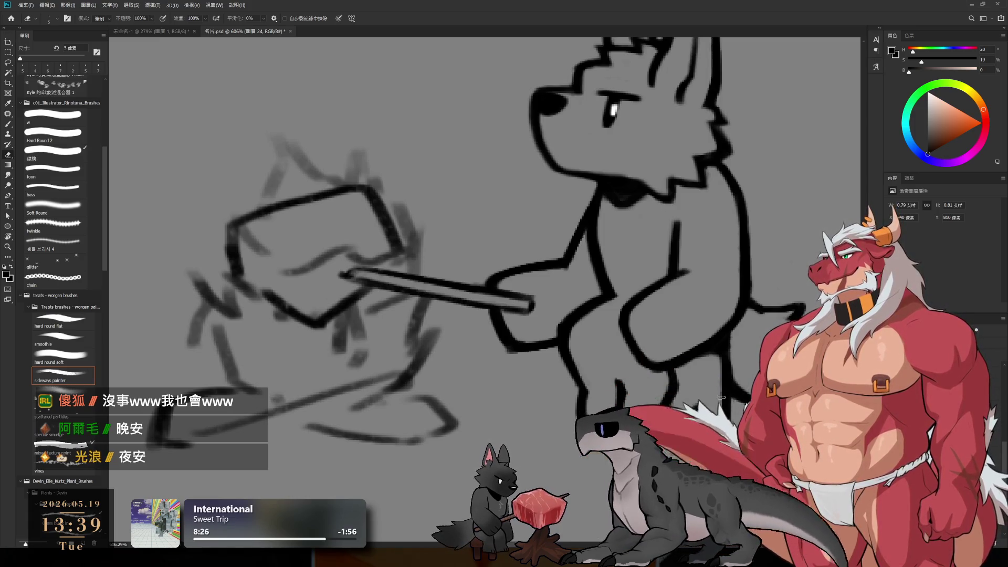
left_click_drag(659, 397, 745, 397)
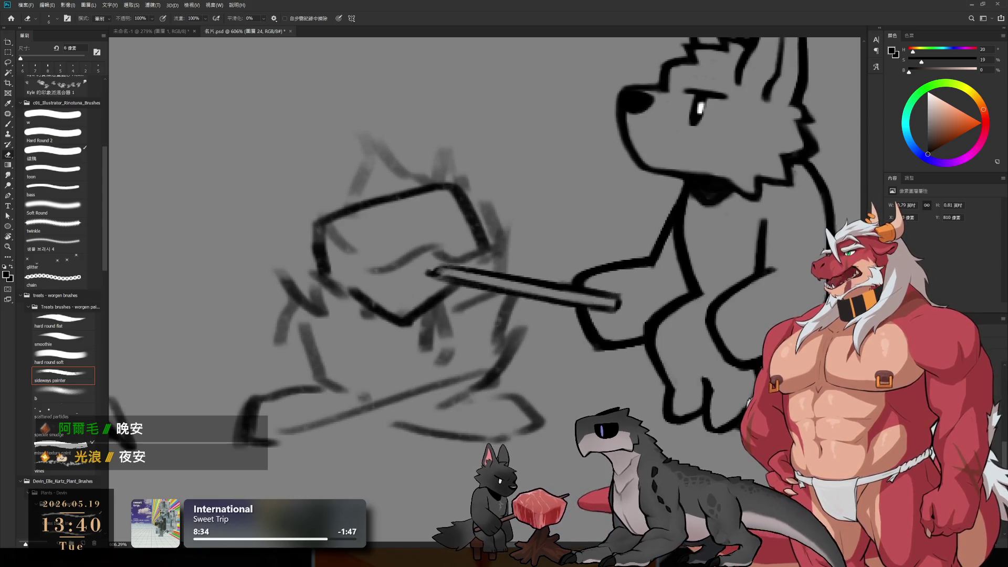
key("b")
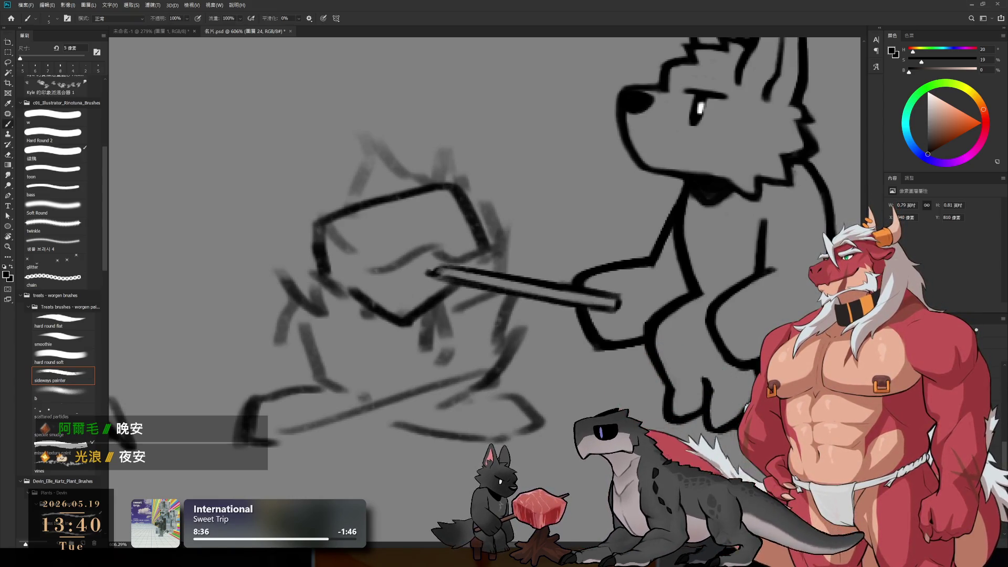
scroll(700, 399, "down", 5)
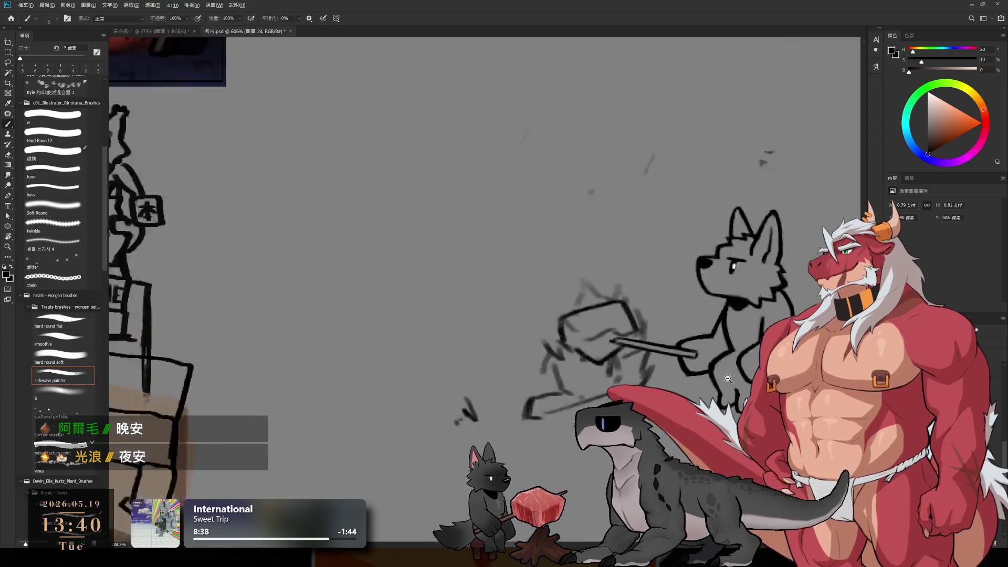
scroll(699, 399, "up", 4)
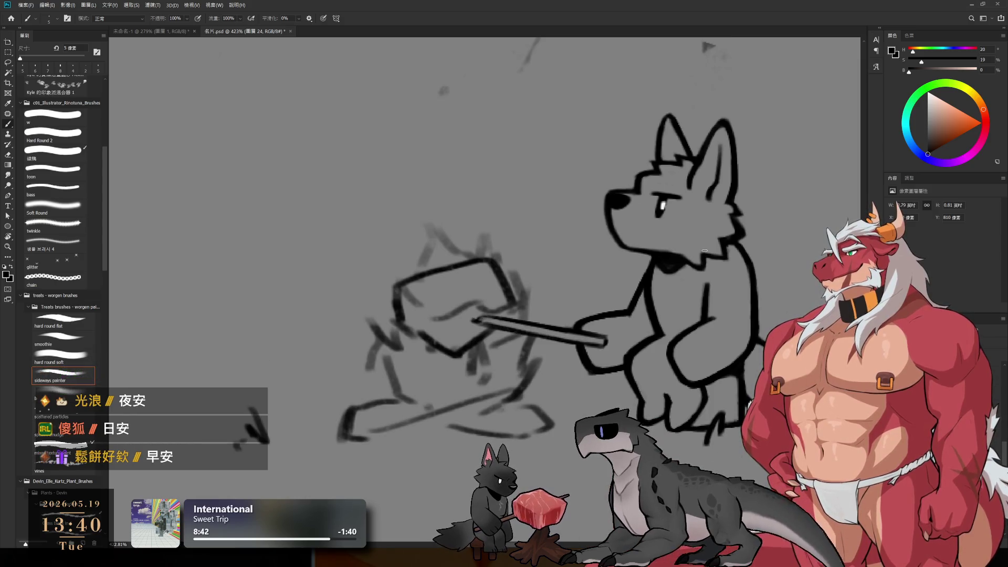
scroll(705, 250, "up", 1)
scroll(714, 262, "down", 5)
scroll(719, 272, "up", 5)
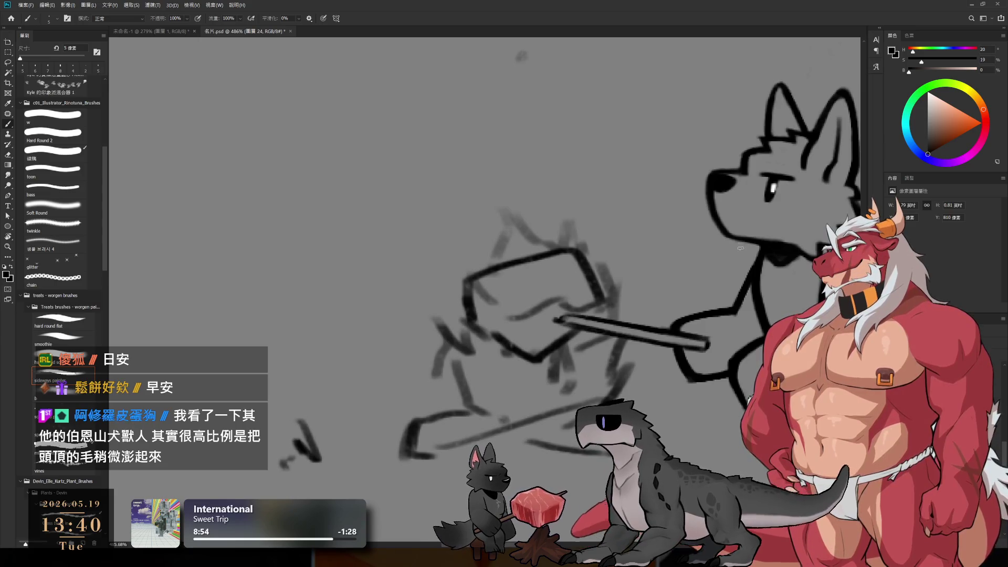
scroll(525, 357, "down", 3)
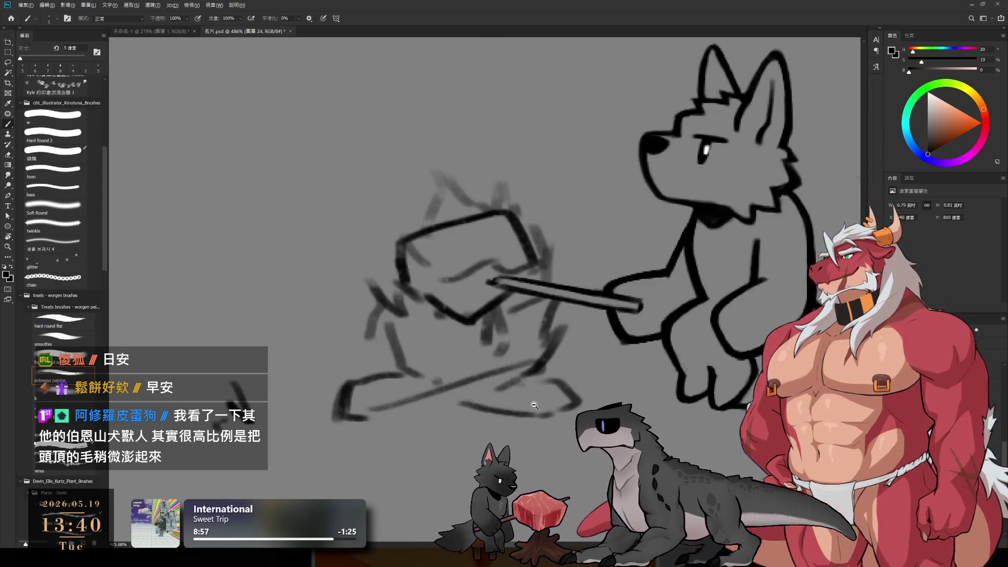
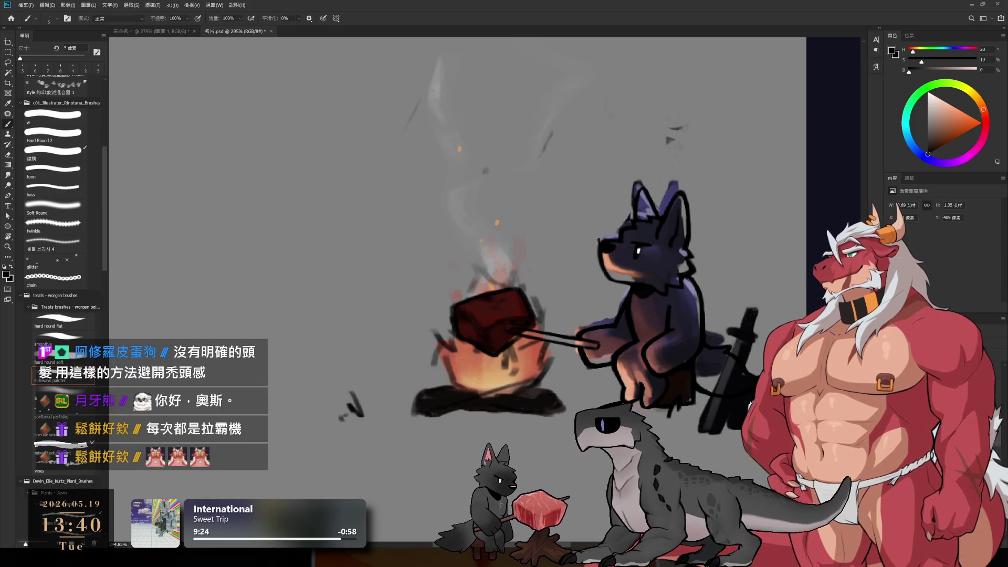
On layer 圖層 22, zoom in on the dog's body and tail and lasso the area behind it.
key("alt+bracketright")
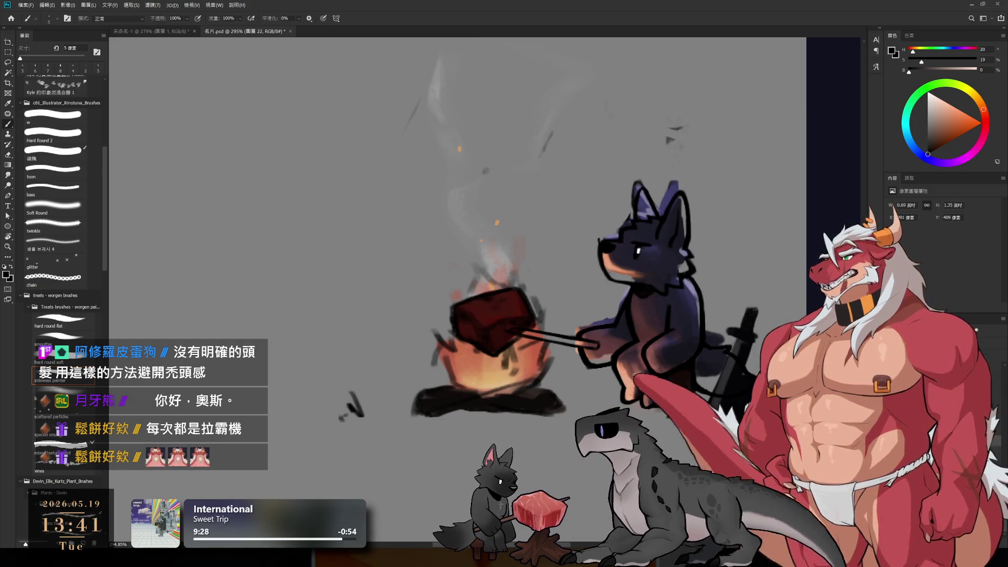
scroll(745, 322, "up", 2)
scroll(745, 322, "up", 2)
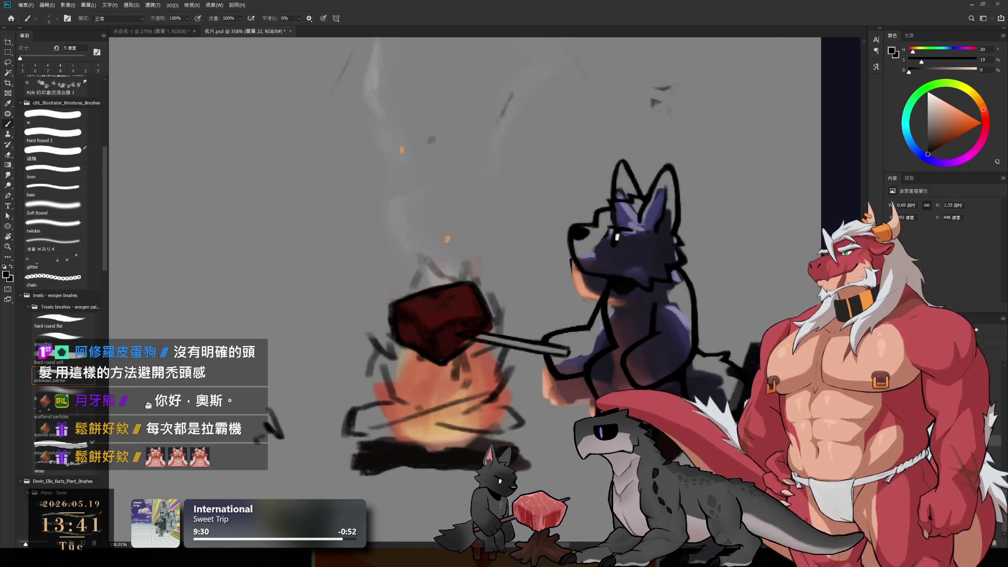
key("l")
mouse_move(733, 359)
left_mouse_down()
mouse_move(777, 244)
mouse_move(811, 312)
mouse_move(690, 459)
mouse_move(750, 396)
mouse_move(742, 404)
left_mouse_up()
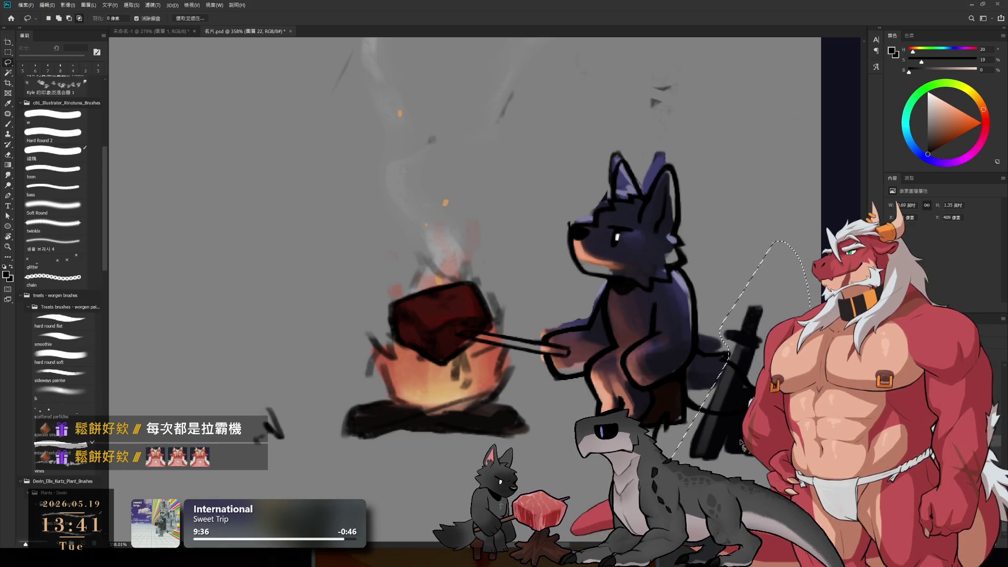
key("ctrl+j")
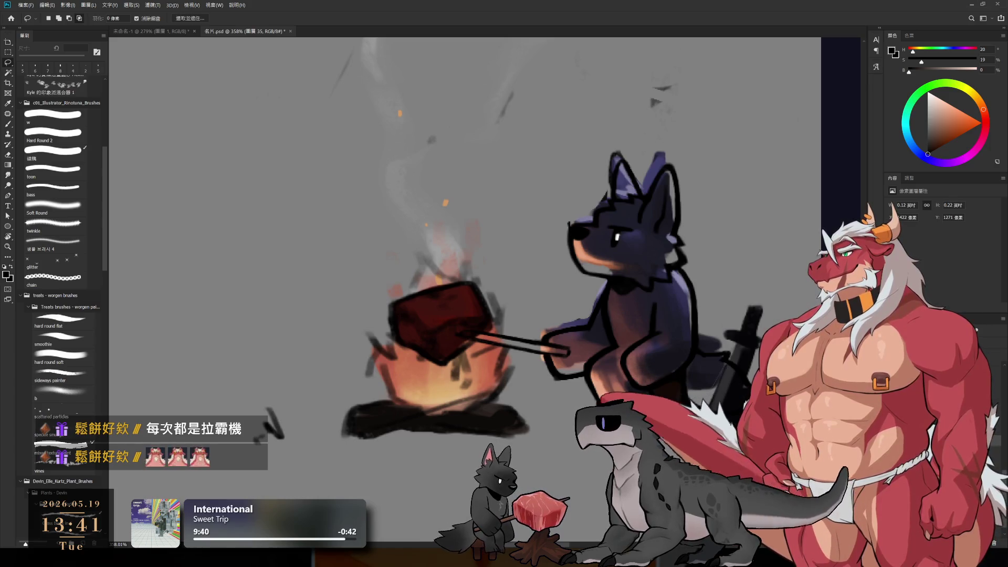
key("ctrl+z")
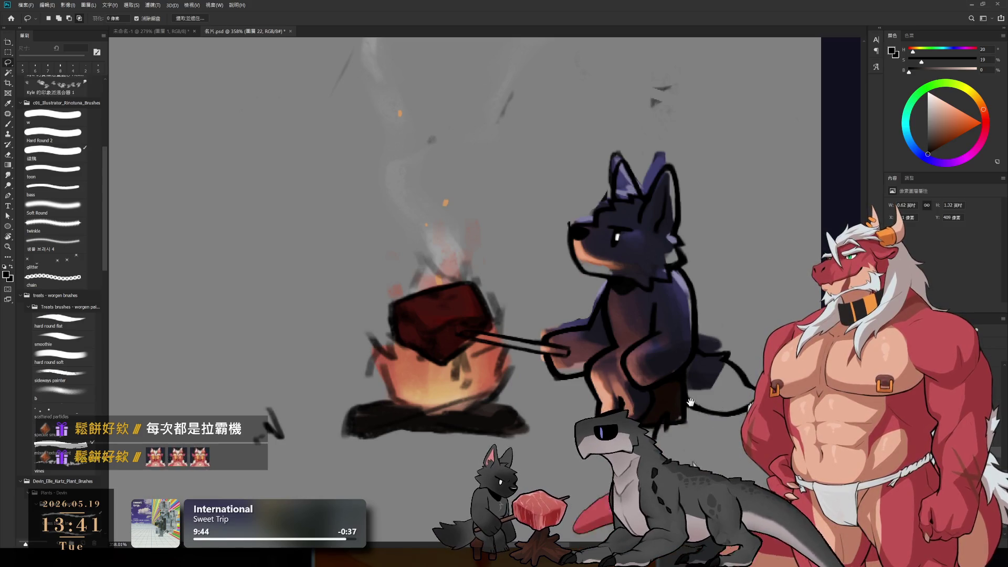
scroll(677, 318, "up", 3)
Erase the stray dark blob above the dog's tail.
key("e")
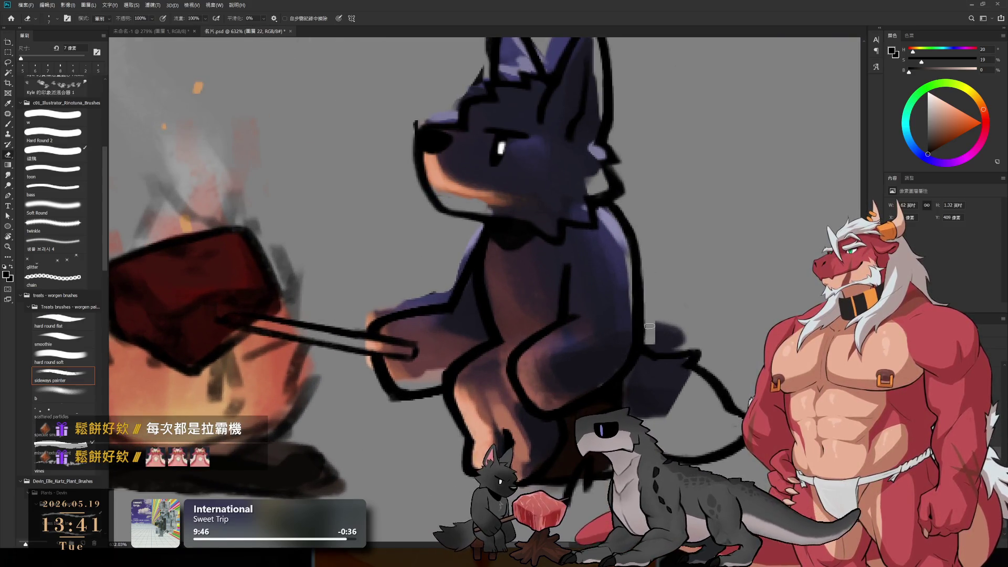
left_click_drag(652, 343, 677, 330)
key("bracketright")
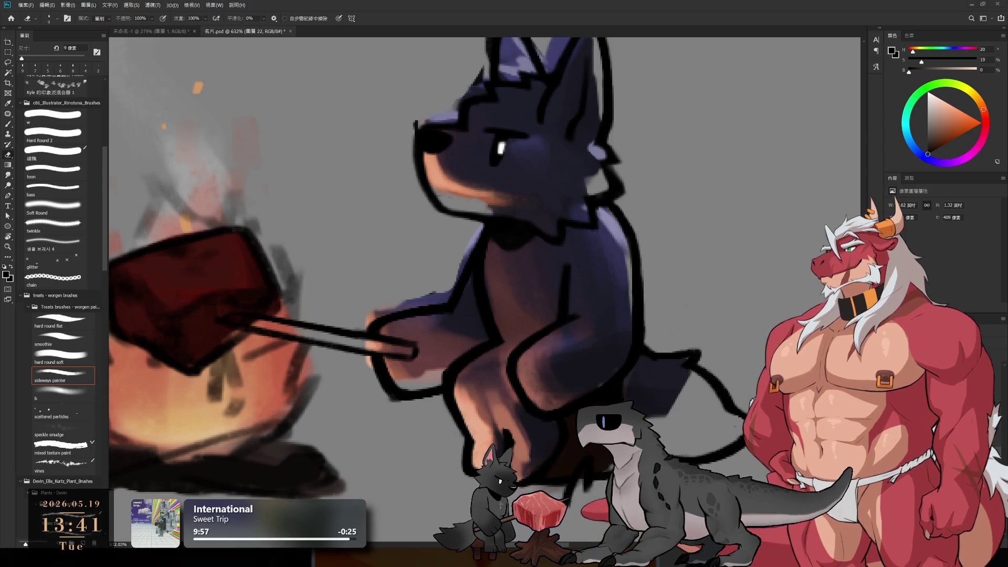
Sample the dog's dark navy and purple fur and darken the edge of its back.
key("b")
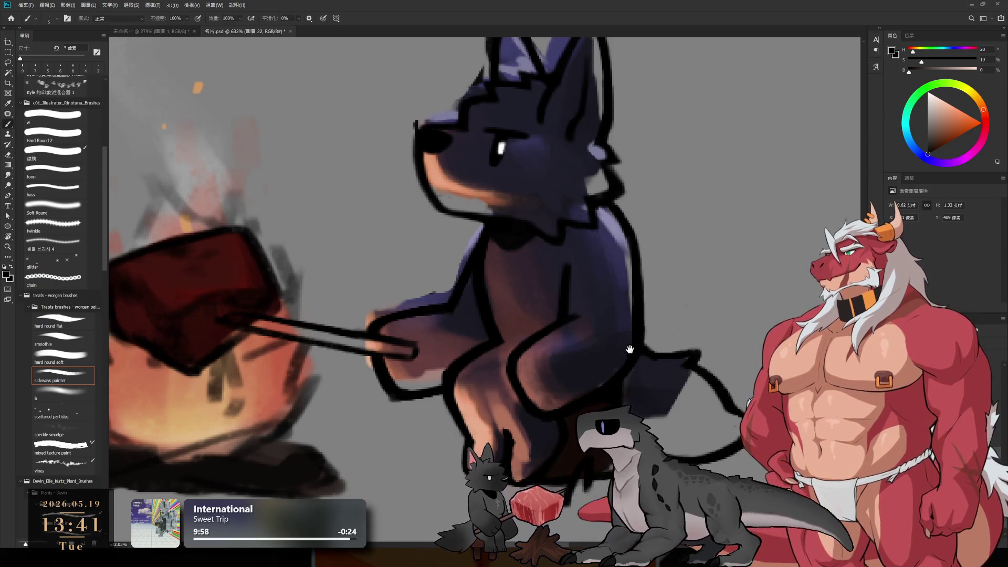
left_click_drag(621, 319, 656, 331)
left_click(681, 367, "alt")
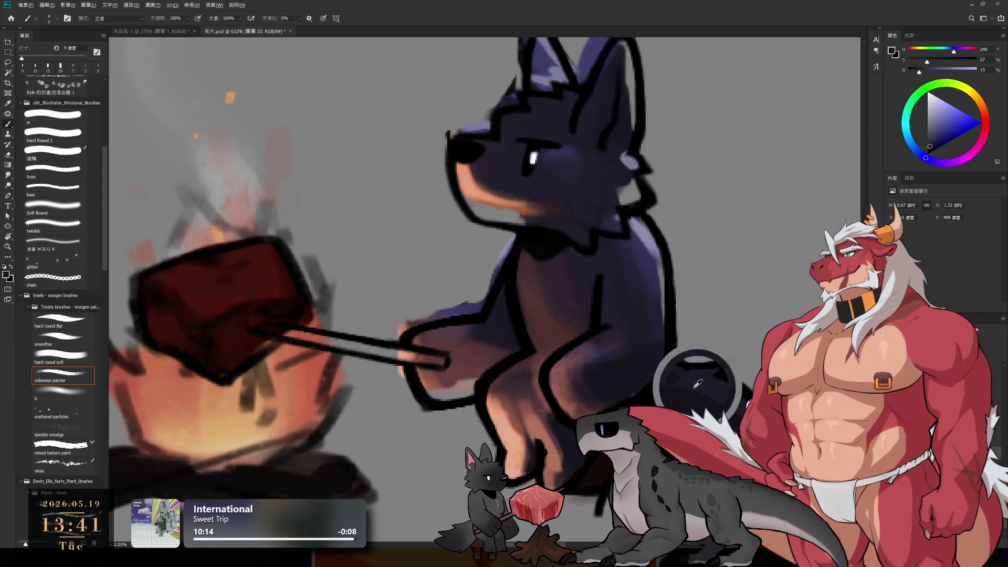
left_click_drag(697, 410, 757, 361)
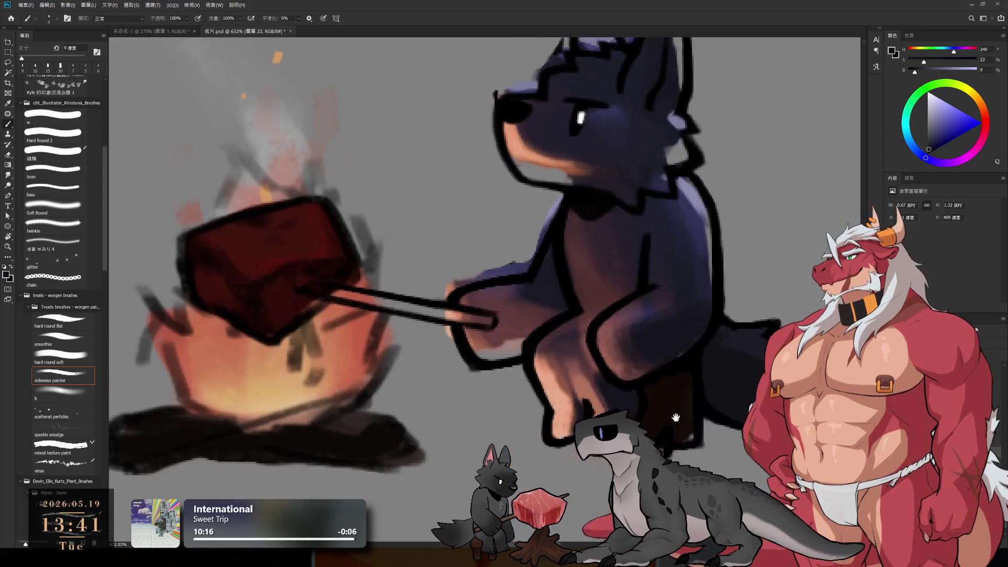
left_click(693, 424, "alt")
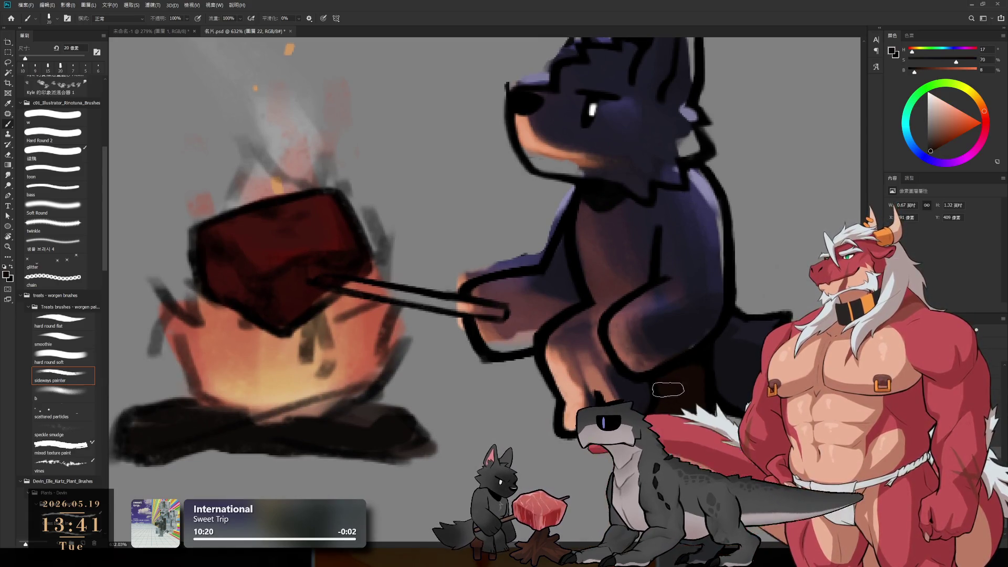
left_click_drag(659, 430, 642, 506)
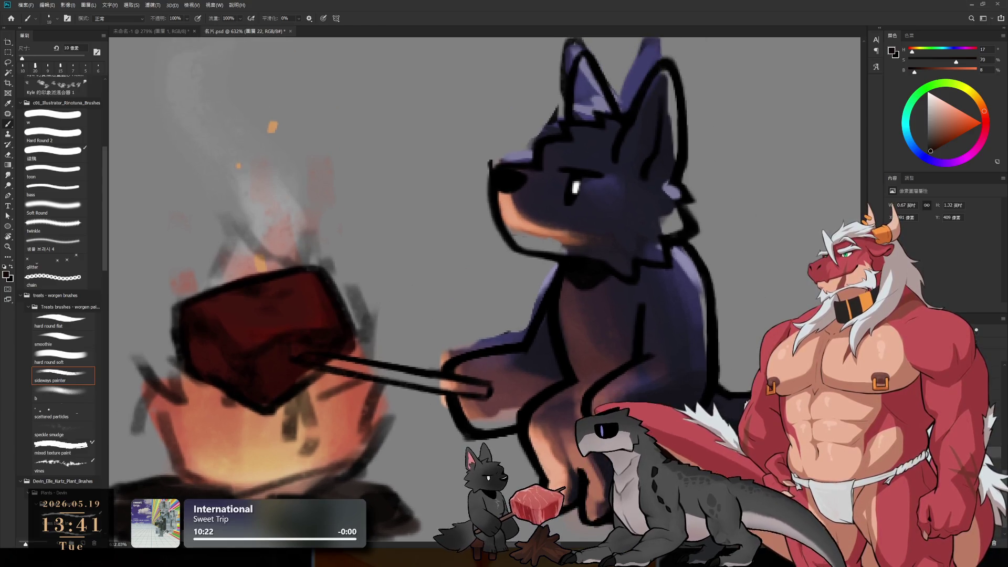
left_click(690, 284, "alt")
left_click_drag(695, 304, 700, 359)
Paint darker shading over the dog's back and side with a larger brush.
key("bracketright")
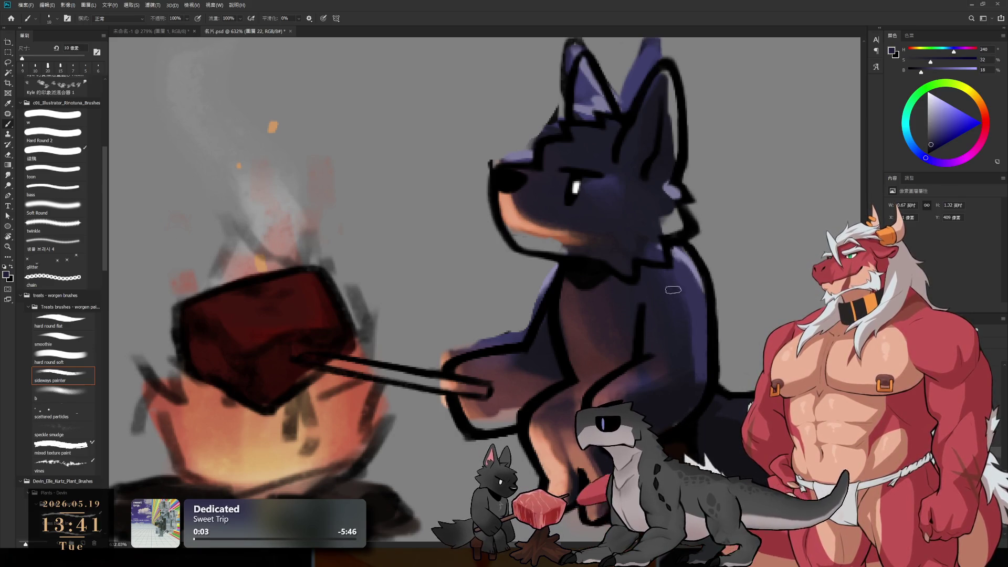
left_click(664, 400, "alt")
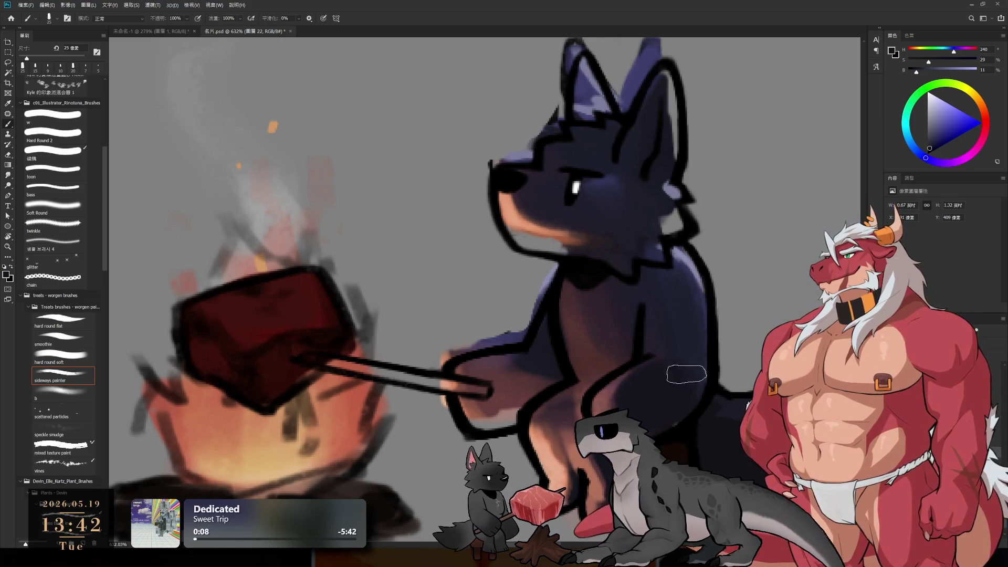
left_click_drag(692, 296, 682, 344)
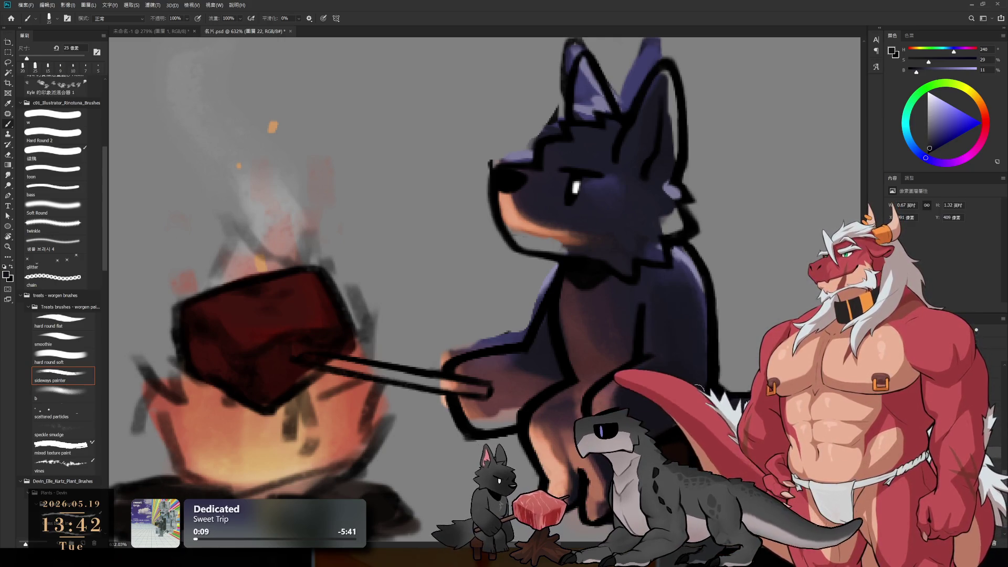
key("bracketright")
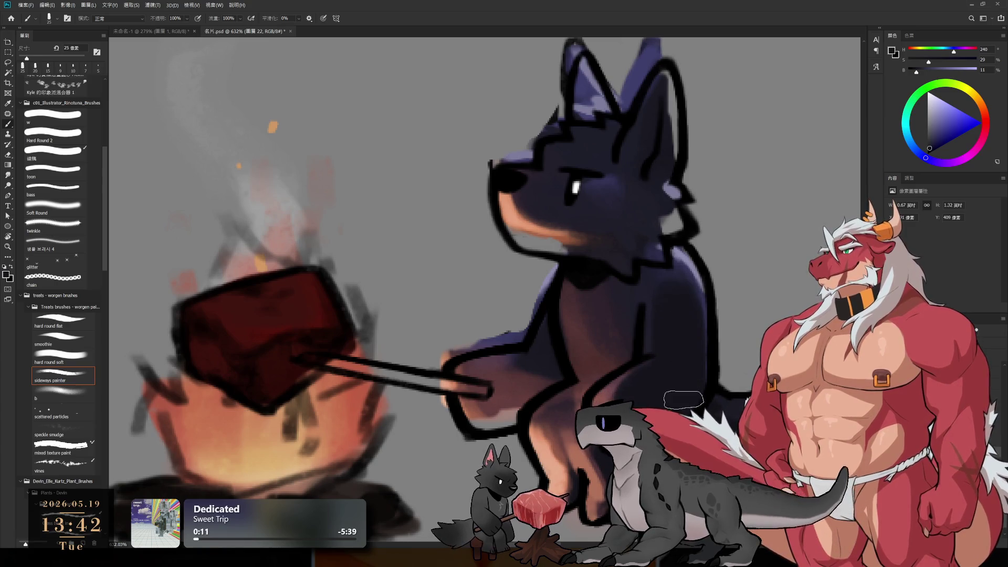
left_click_drag(681, 255, 688, 330)
left_click(656, 290, "alt")
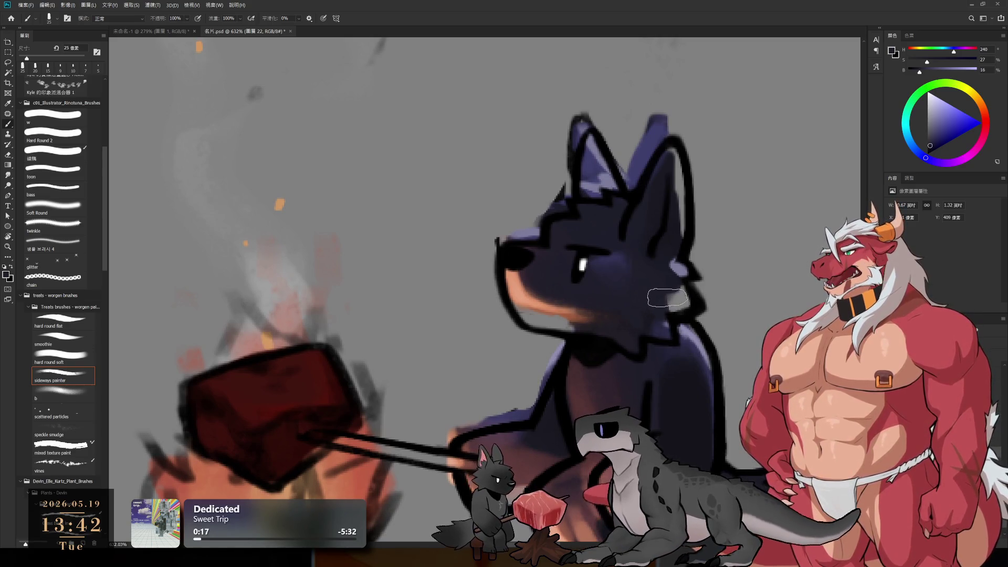
Lasso the dog's head and chin and clear the fill, then undo the clearing.
key("l")
mouse_move(572, 318)
left_mouse_down()
mouse_move(588, 62)
mouse_move(740, 314)
mouse_move(698, 300)
mouse_move(620, 325)
left_mouse_up()
left_click_drag(502, 274, 668, 311)
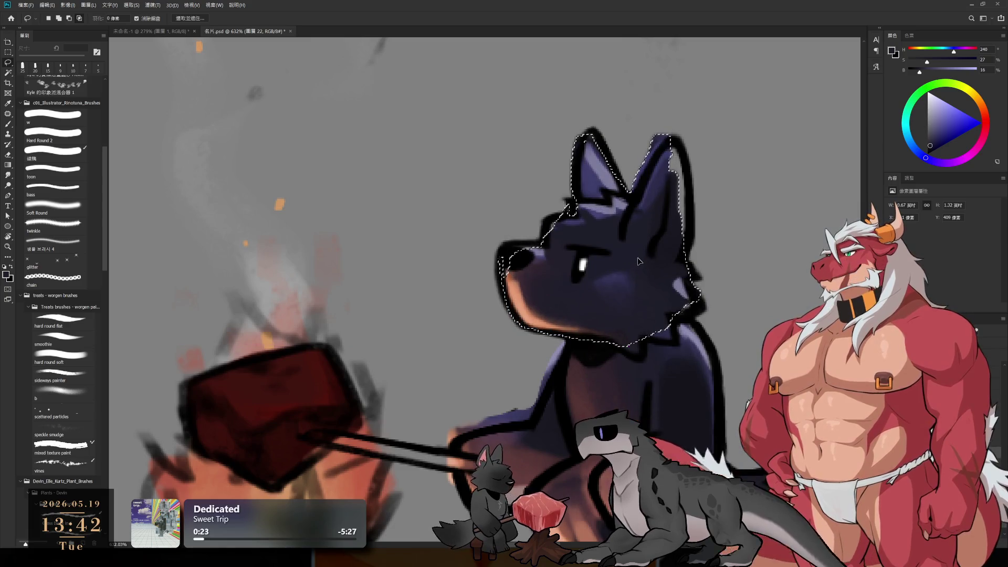
key("Delete")
key("ctrl+d")
key("ctrl+z")
Paint lighter purple shading into the dog's inner left ear with a smaller brush.
key("b")
key("bracketleft")
key("bracketleft")
key("bracketleft")
left_click(671, 241, "alt")
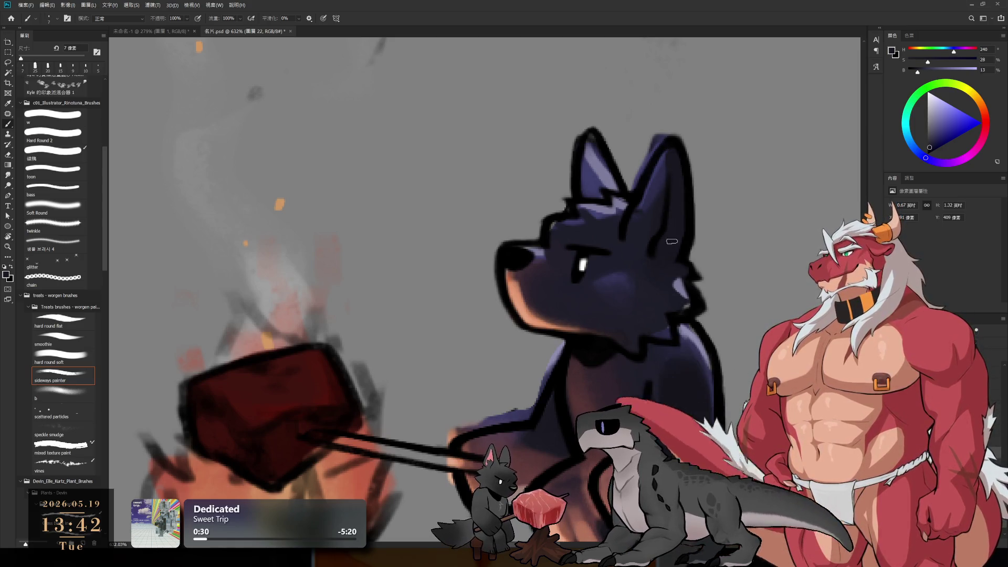
key("e")
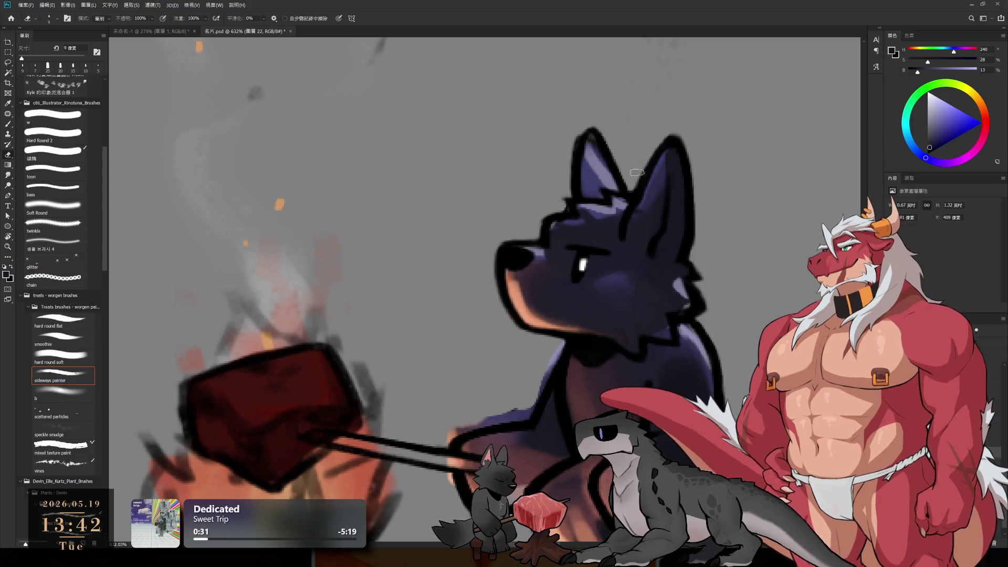
key("b")
left_click(591, 168, "alt")
left_click_drag(601, 191, 611, 178)
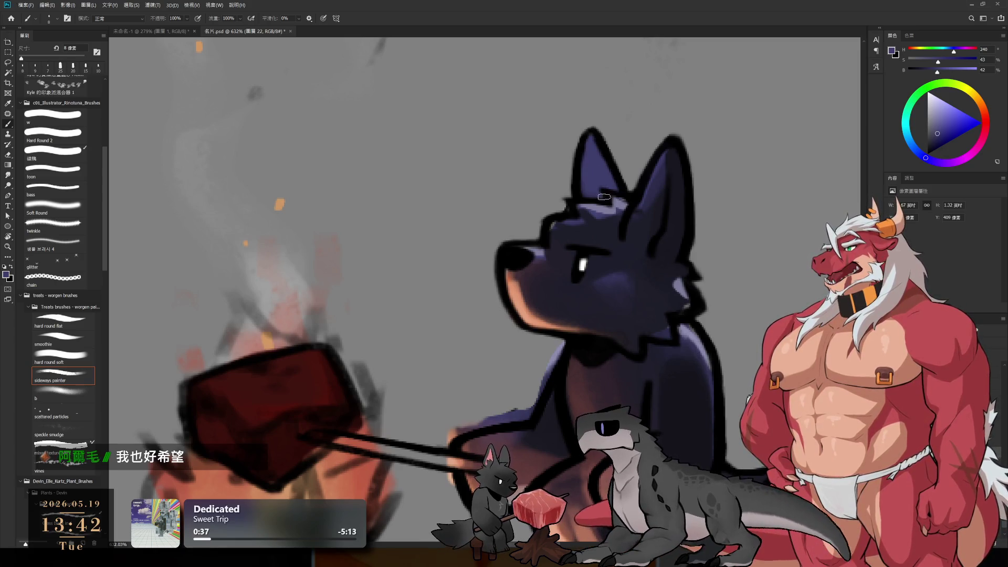
Sample forehead, tan muzzle and dark blue-purple fur colours for shading the body.
left_click(554, 236, "alt")
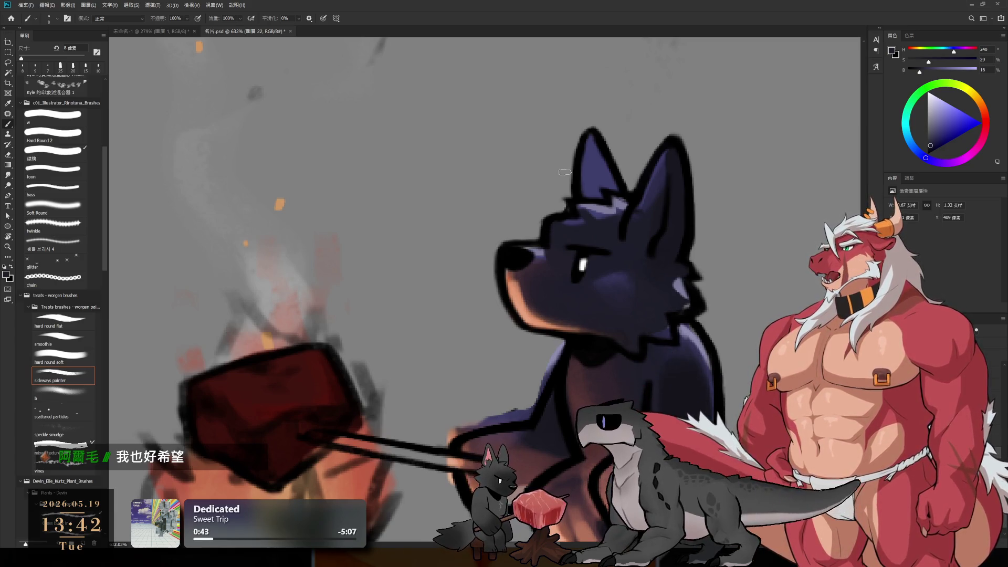
left_click(512, 288, "alt")
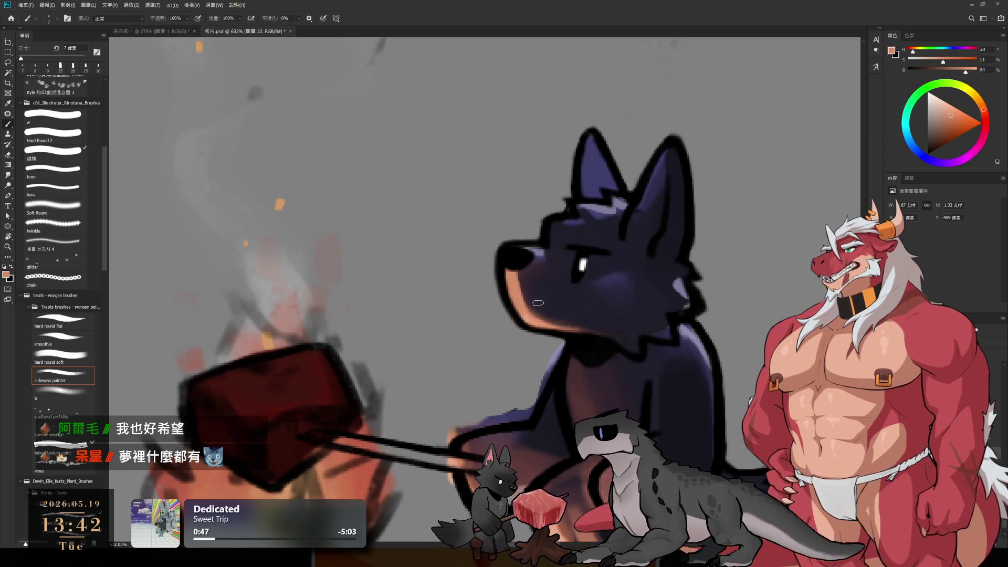
left_click(531, 274, "alt")
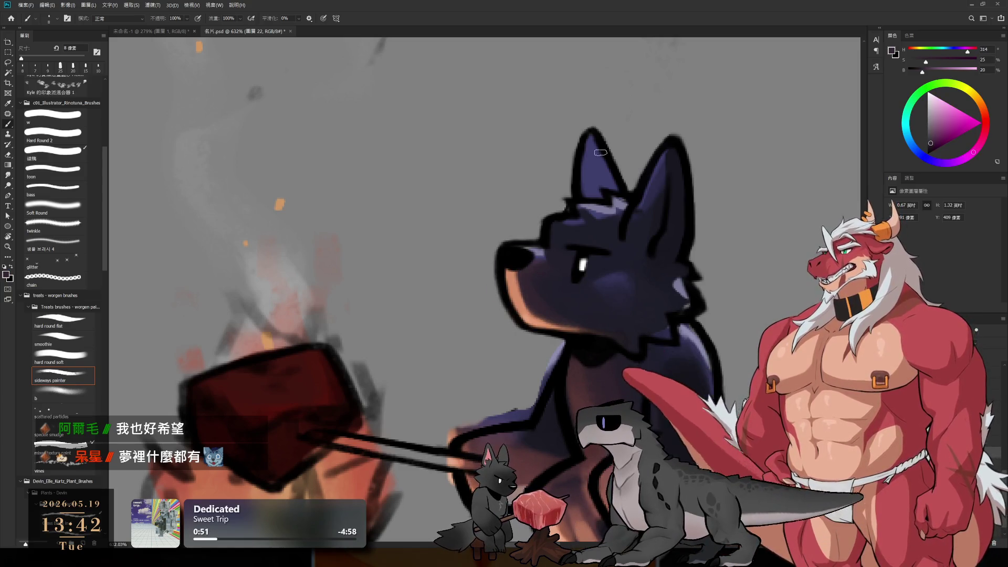
key("bracketright")
key("bracketright")
left_click(590, 296, "alt")
key("bracketleft")
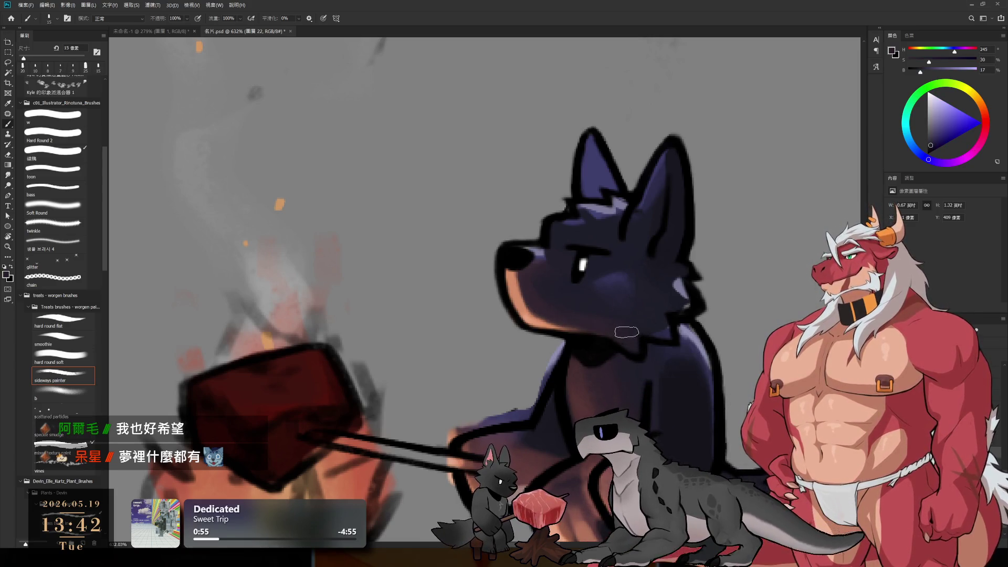
scroll(670, 357, "down", 3)
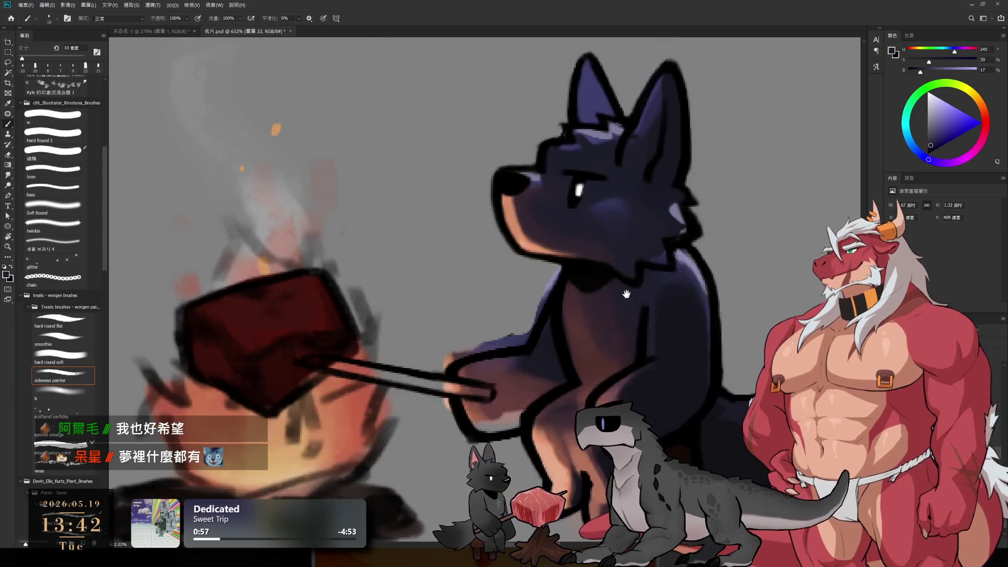
Shade the dog's chest with dark blue and dark red tones at 10 px, erasing stray strokes.
left_click(691, 307, "alt")
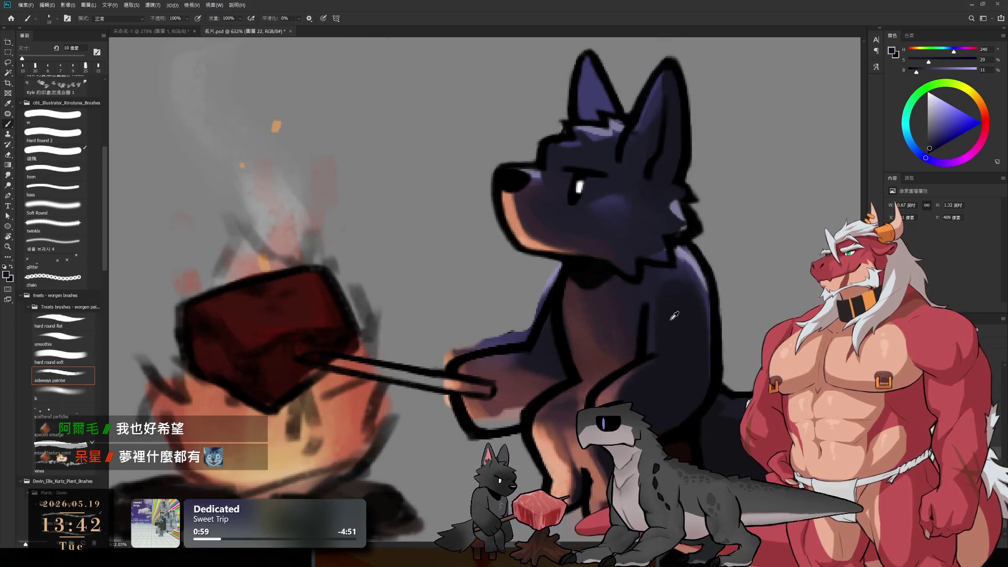
key("bracketright")
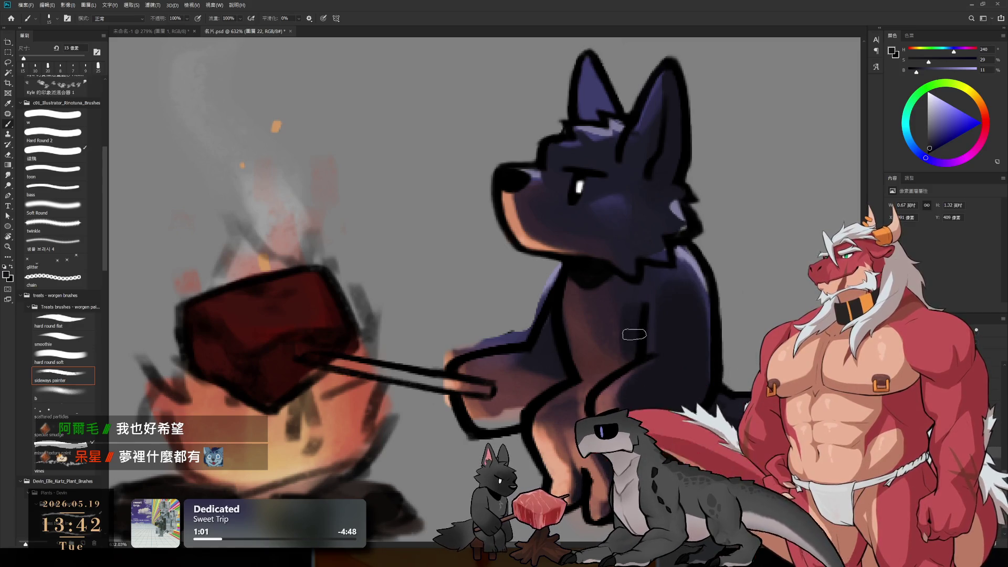
key("bracketleft")
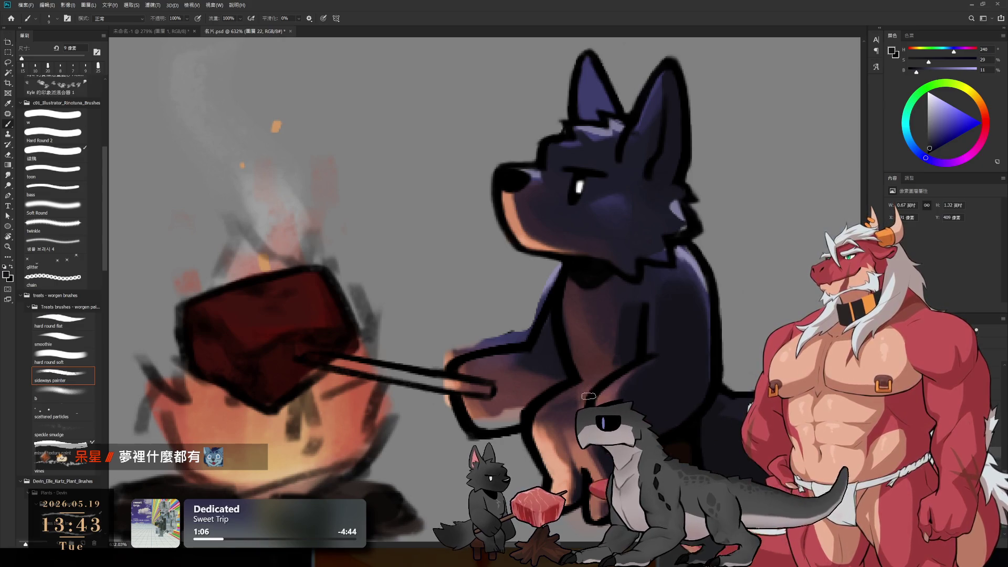
left_click(570, 406, "alt")
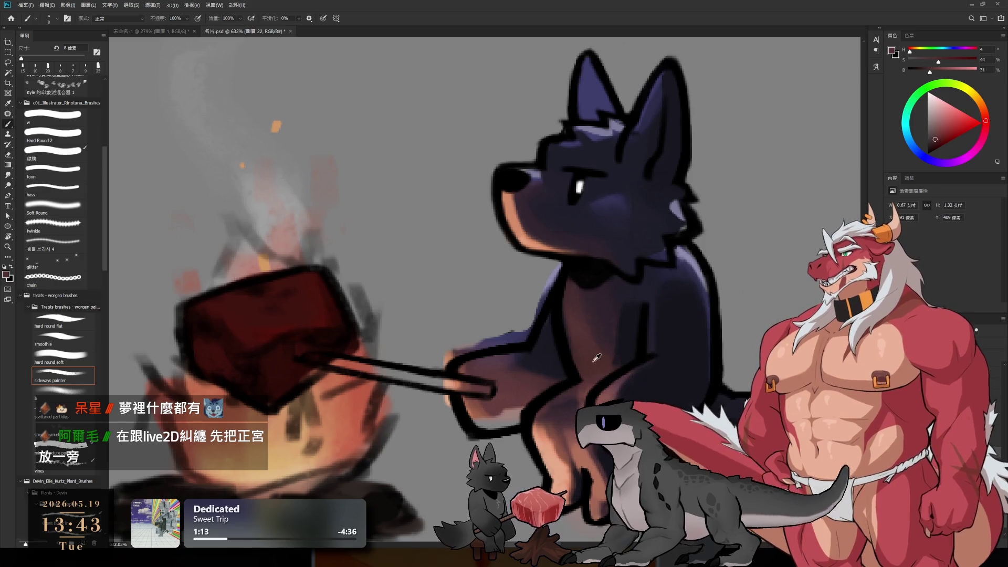
left_click(550, 351, "alt")
left_click(518, 379, "alt")
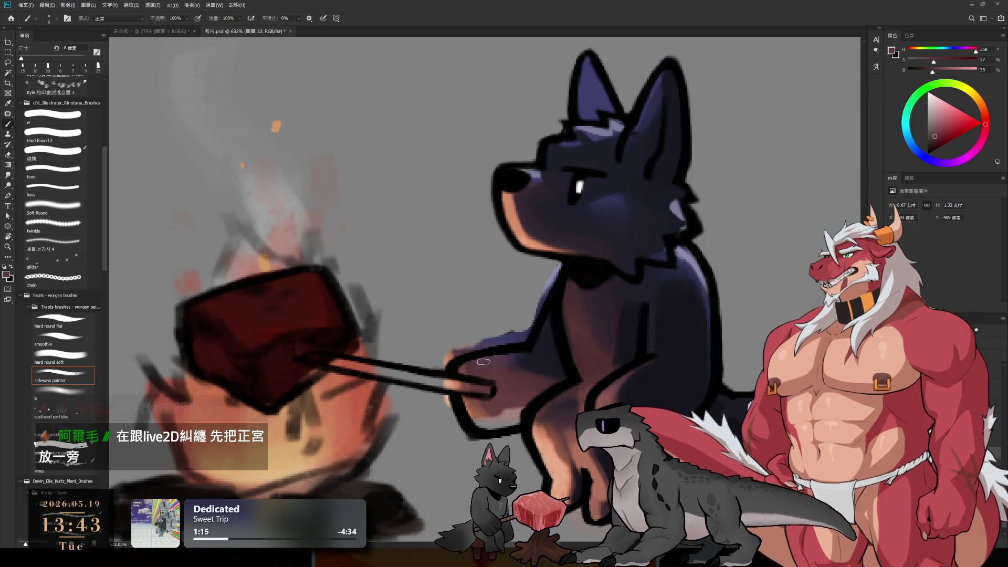
key("e")
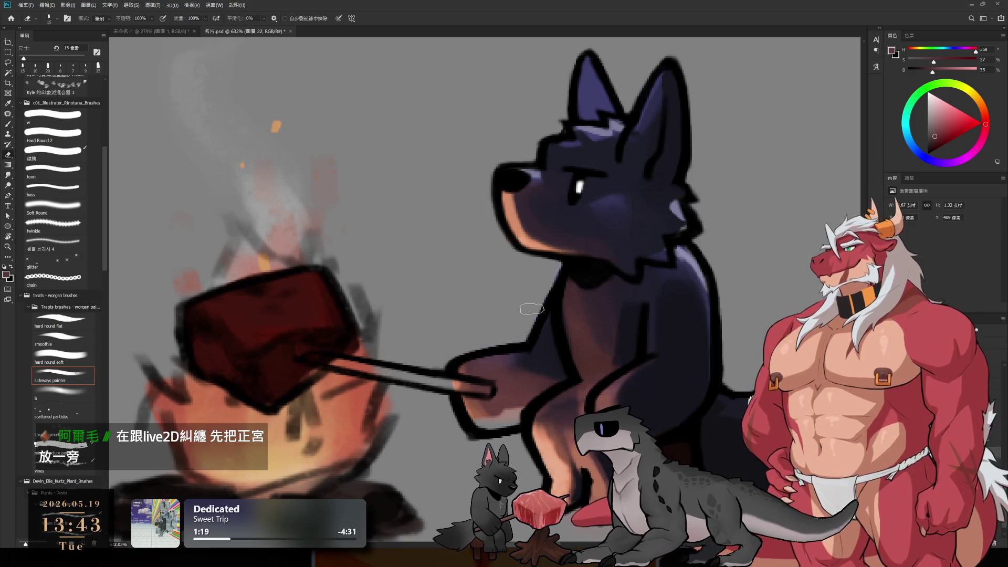
key("b")
Blend grey-blue and navy fur with reddish-tan tones on the arm, growing the brush to 15 px.
left_click(682, 250, "alt")
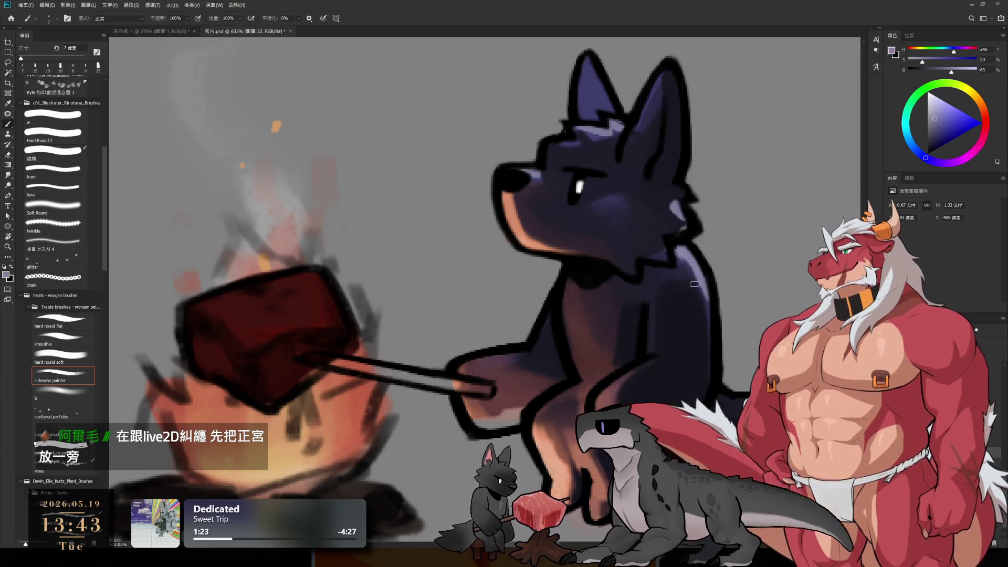
left_click(685, 271, "alt")
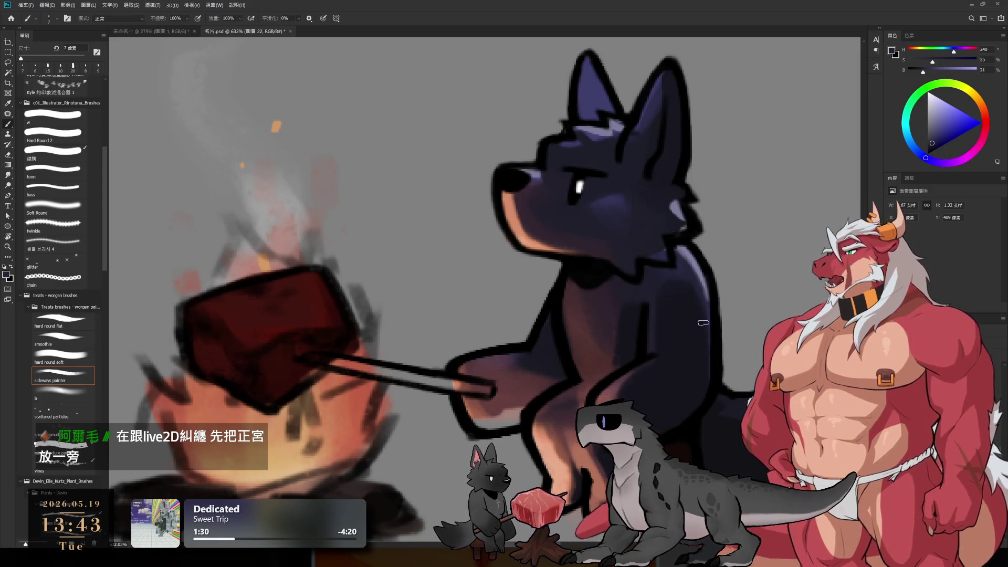
left_click(520, 383, "alt")
key("bracketright")
left_click(486, 407, "alt")
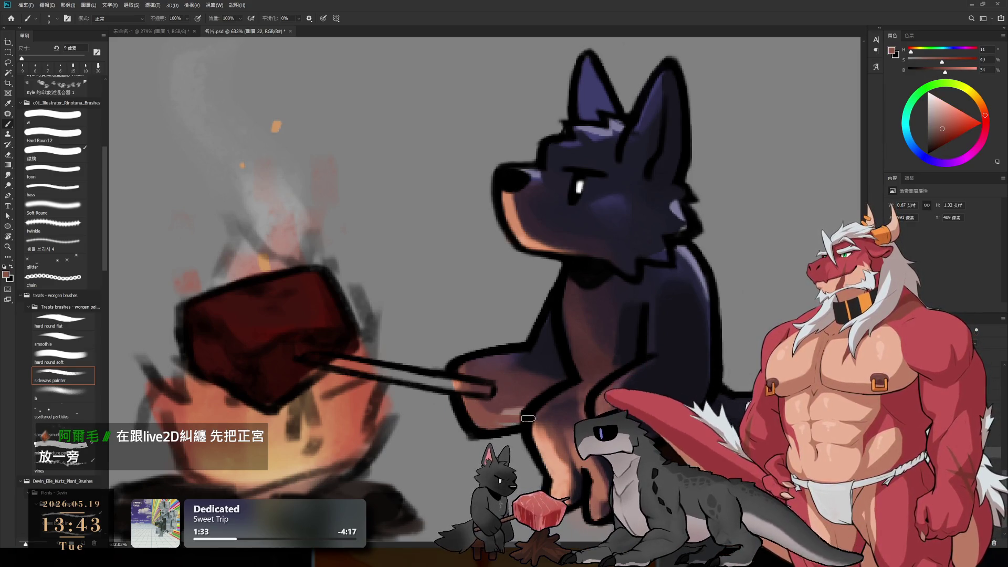
left_click(501, 394, "alt")
key("bracketright")
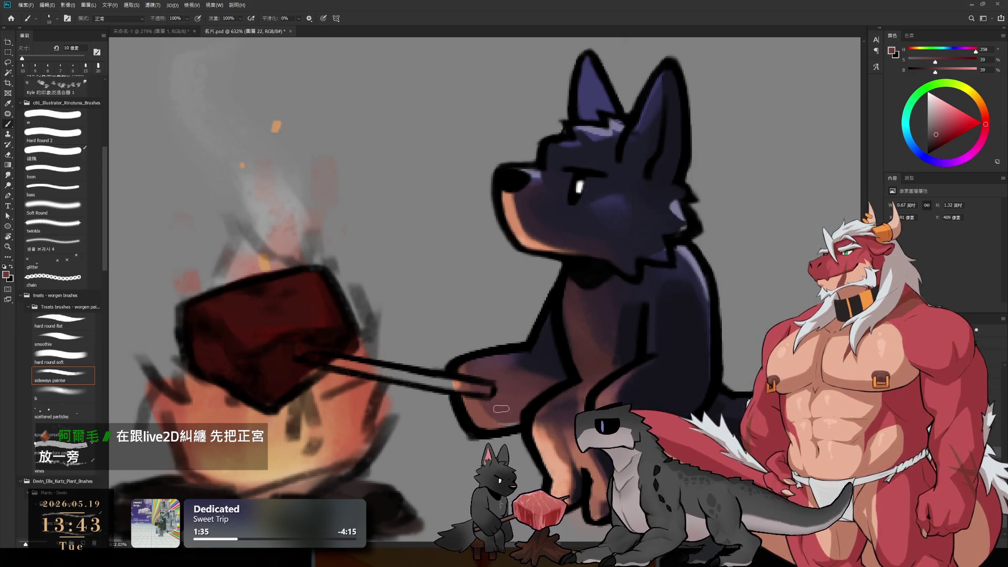
key("bracketright")
Add dark red and light orange firelight along the arm edges at 20–25 px on layer 圖層 22.
left_click(543, 360, "alt")
key("bracketright")
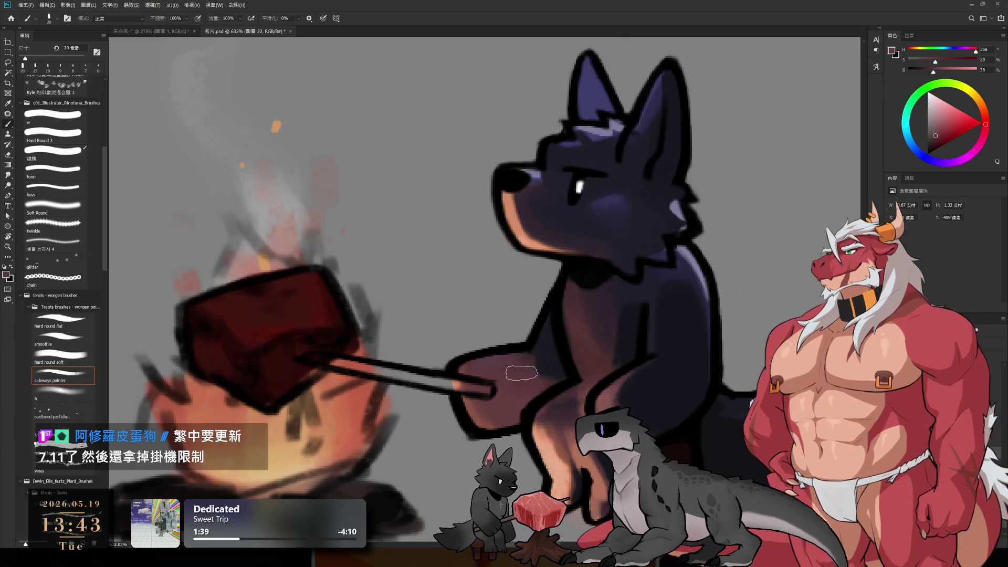
left_click(542, 364, "alt")
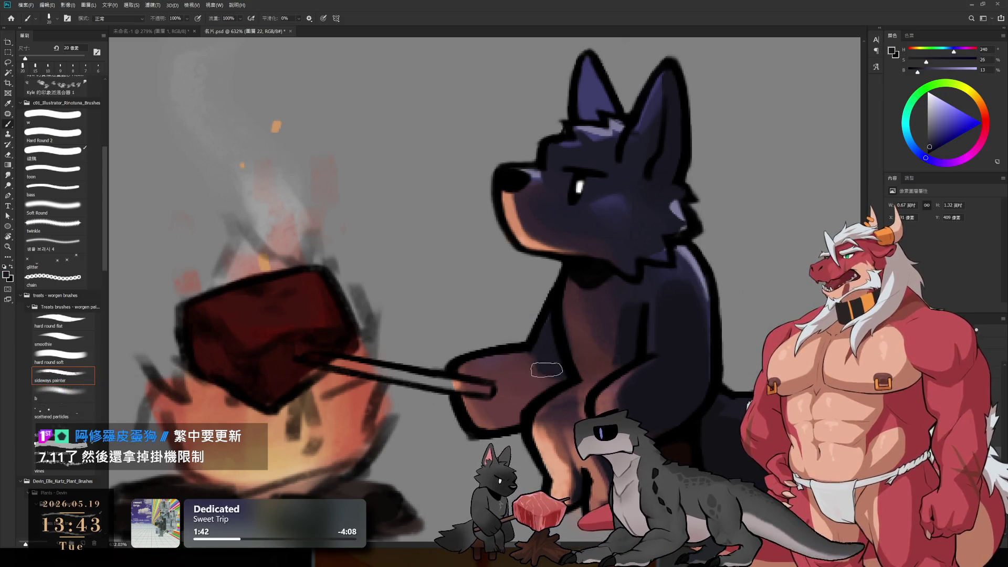
key("bracketright")
key("bracketright")
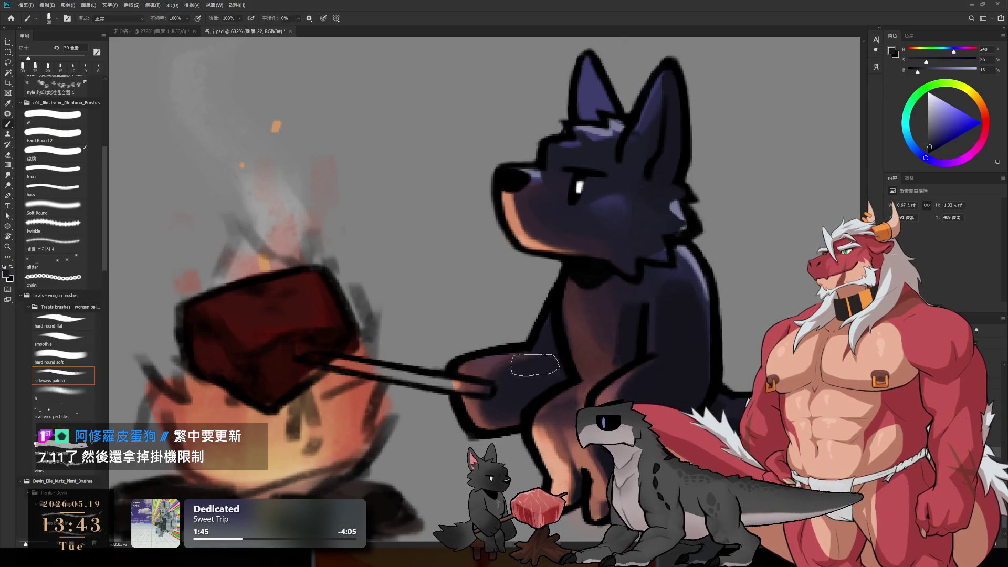
left_click(479, 402, "alt")
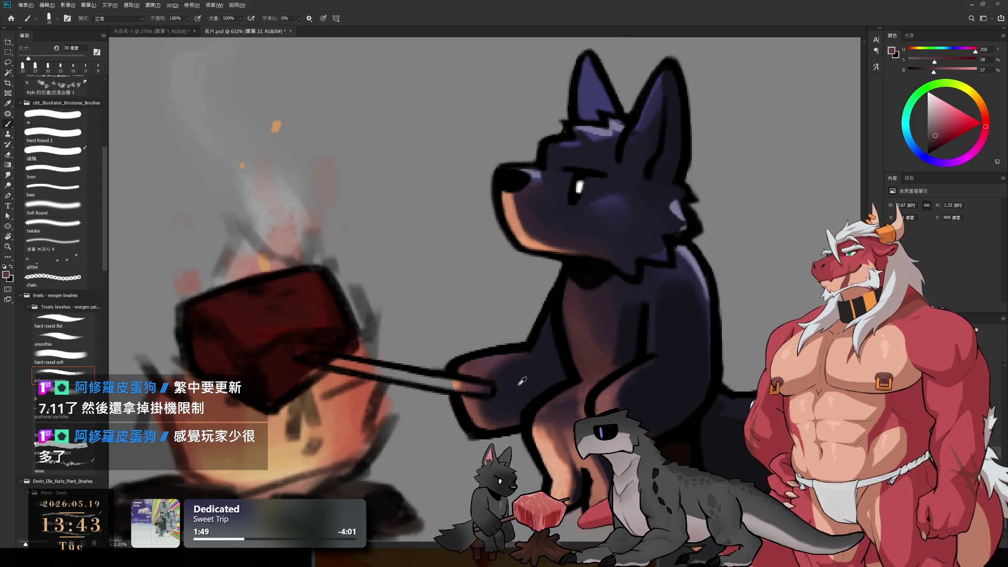
left_click(457, 380, "alt")
key("[")
key("bracketleft")
key("bracketleft")
key("bracketleft")
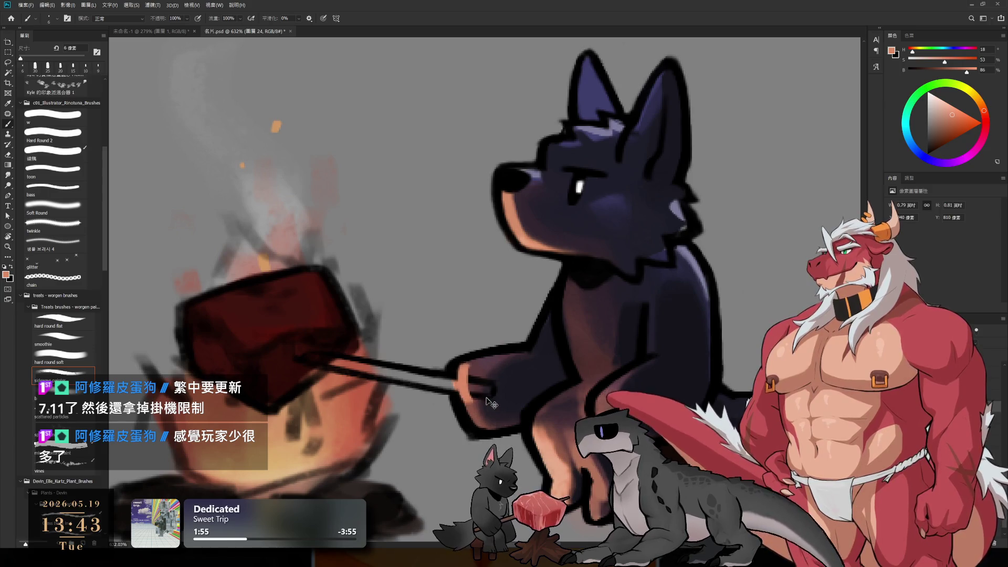
key("alt+bracketleft")
key("alt+bracketleft")
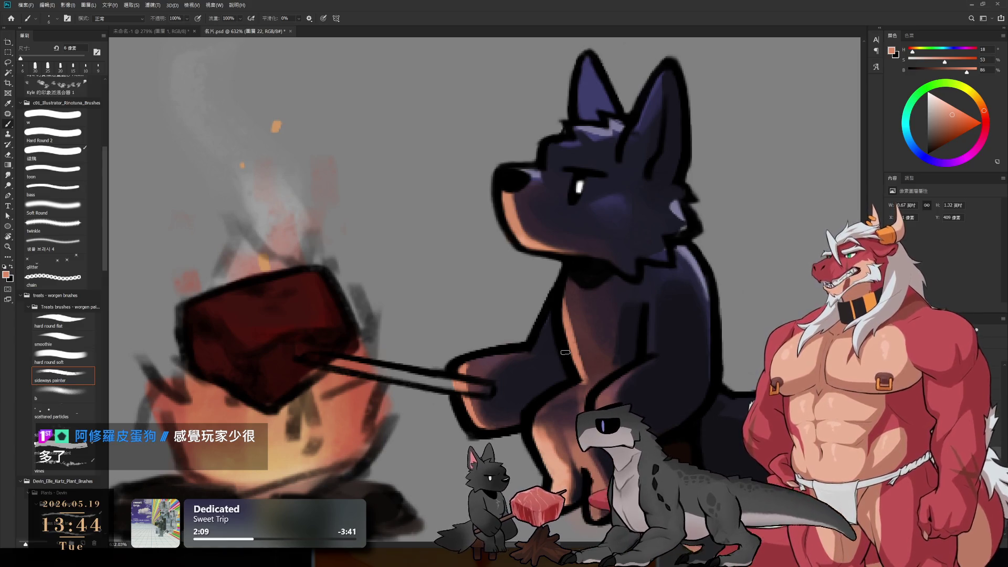
left_click_drag(570, 423, 595, 381)
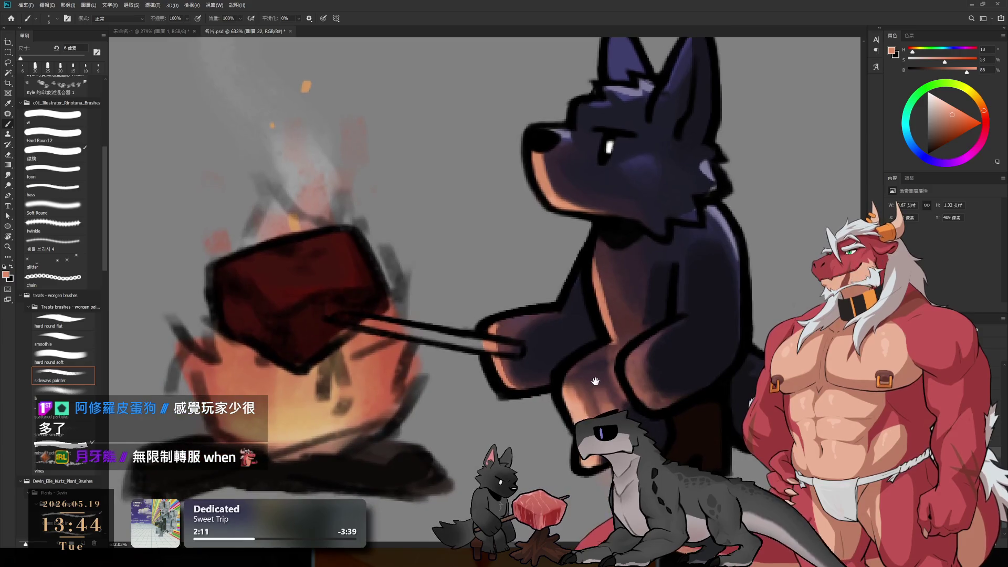
Shade the dog's chest with dark navy, red-brown and black at 8–10 px.
left_click(650, 417, "alt")
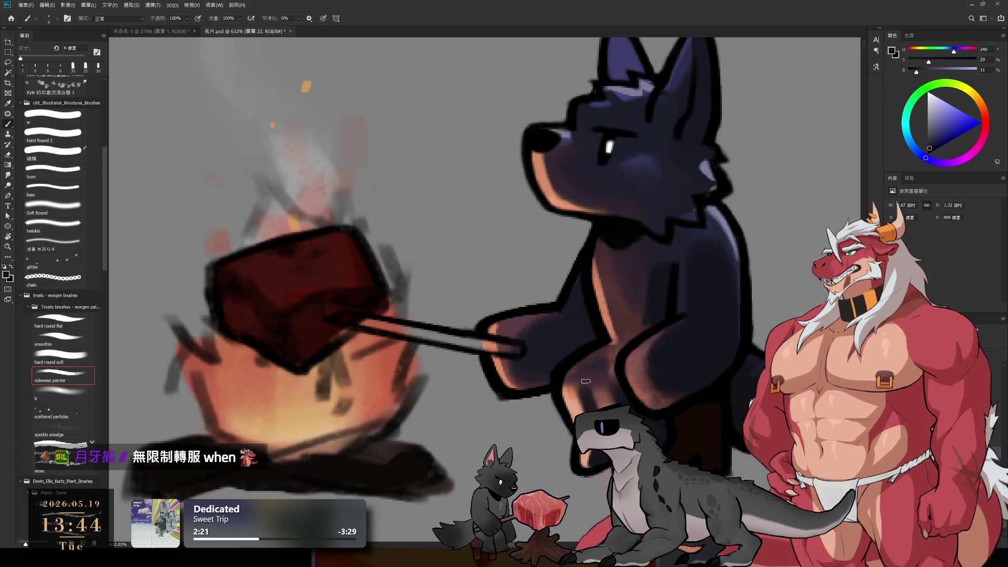
left_click(614, 347, "alt")
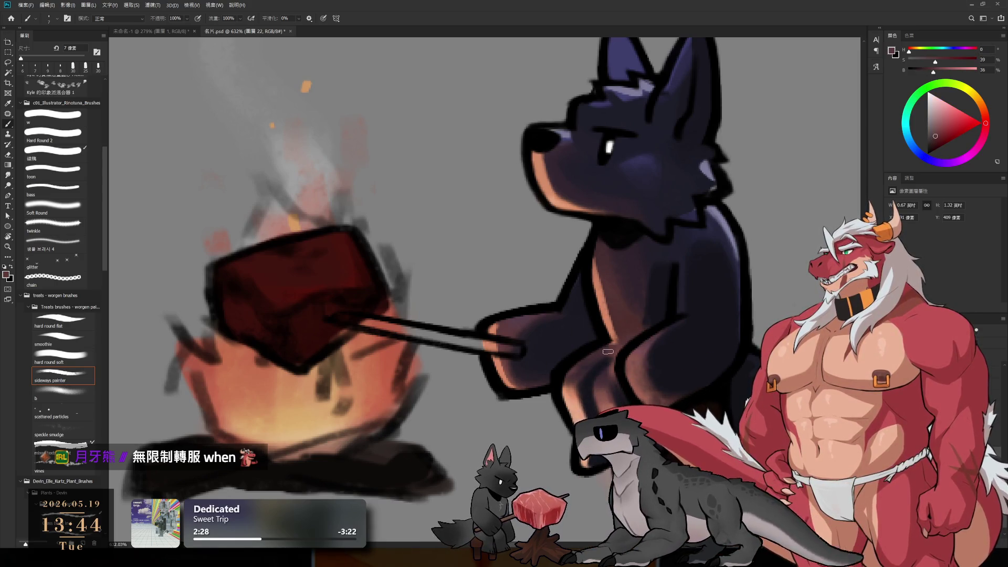
key("bracketright")
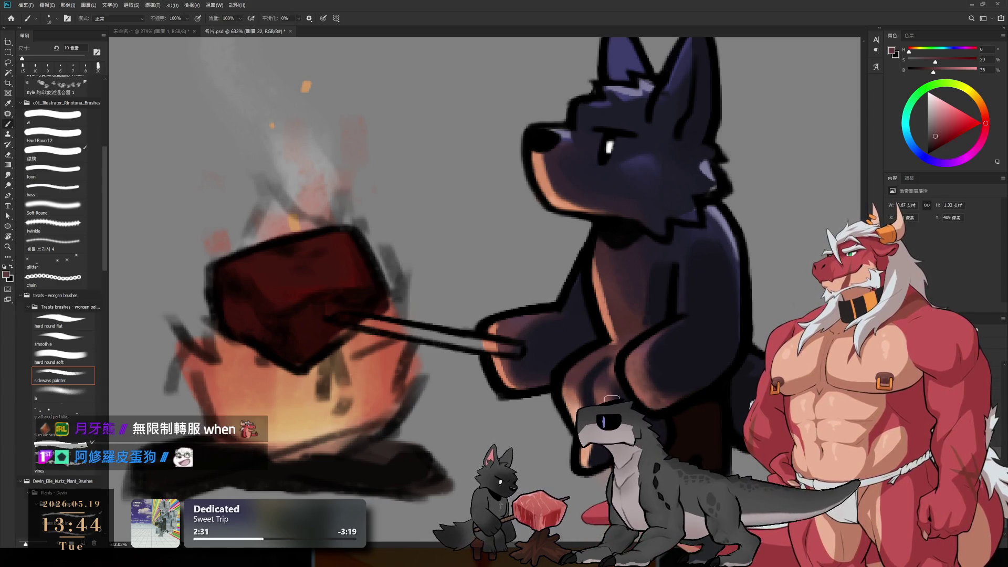
left_click(591, 355, "alt")
key("bracketleft")
left_click(587, 358, "alt")
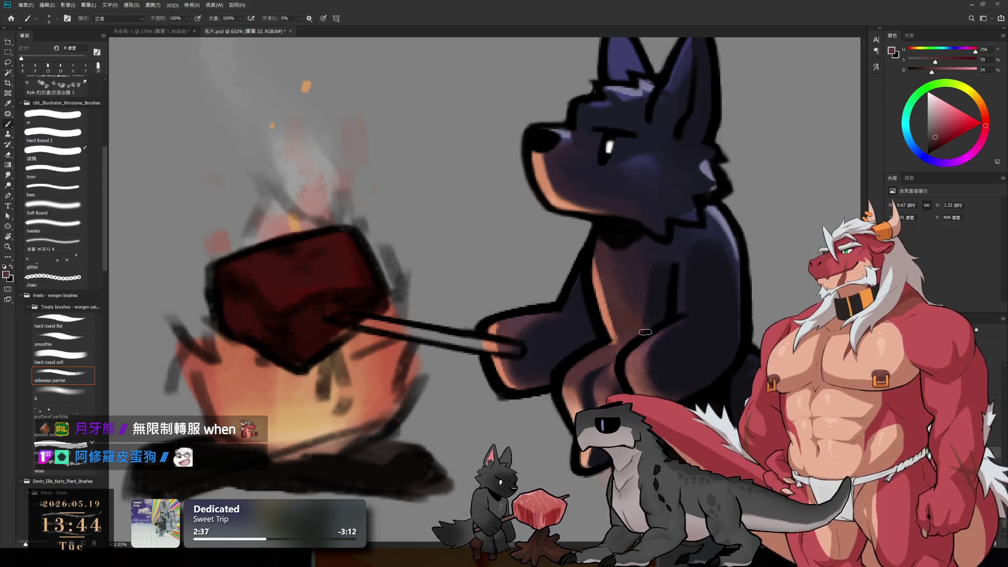
left_click(608, 353, "alt")
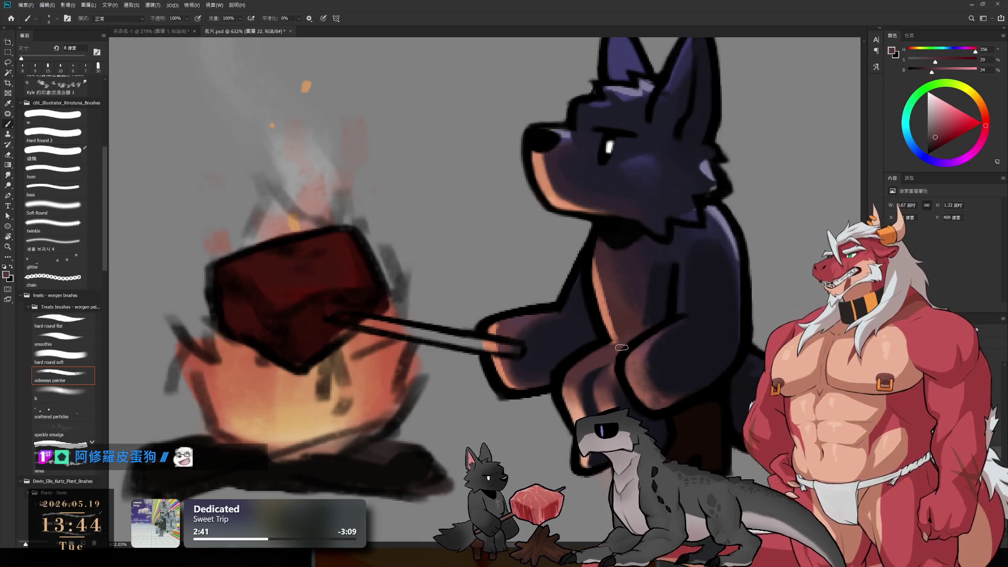
Add light orange and brighter body tones to the chest with a 6–7 px brush.
left_click(615, 332, "alt")
key("bracketleft")
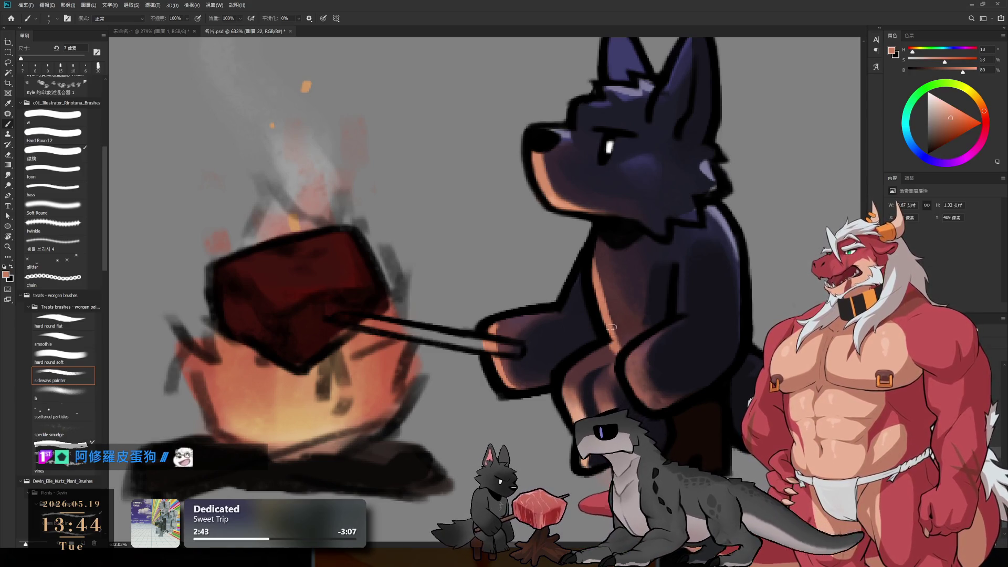
key("bracketleft")
left_click(599, 296, "alt")
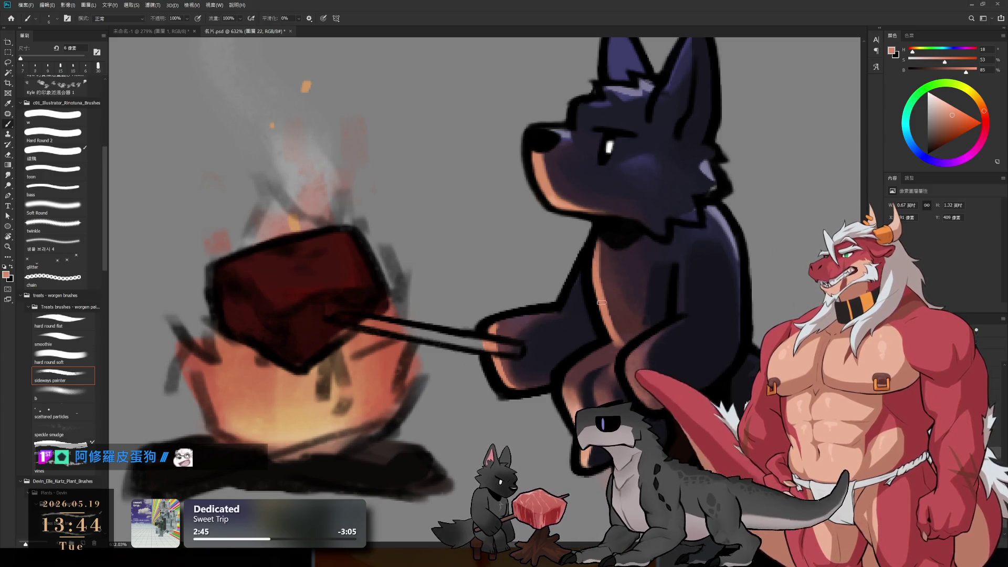
key("bracketright")
left_click(613, 296, "alt")
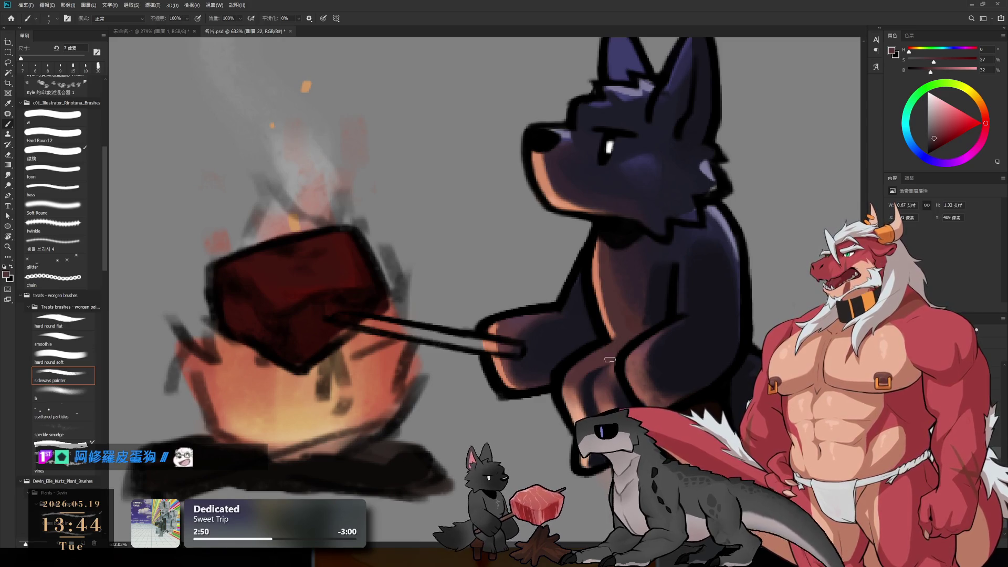
Paint dark purple and dark red shading across the chest at 15–30 px.
left_click(637, 277, "alt")
key("bracketright")
key("bracketright")
key("bracketright")
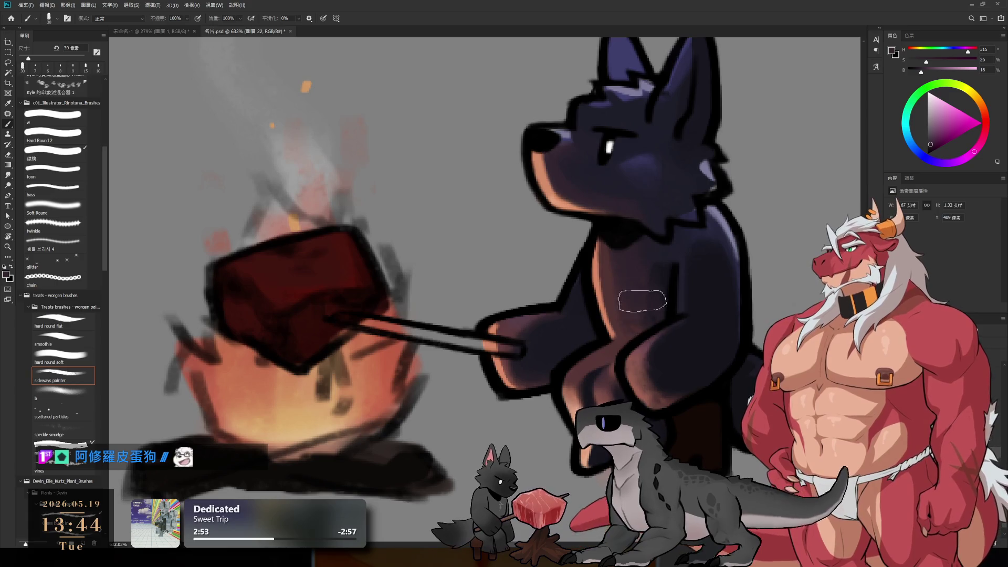
left_click(654, 309, "alt")
key("bracketleft")
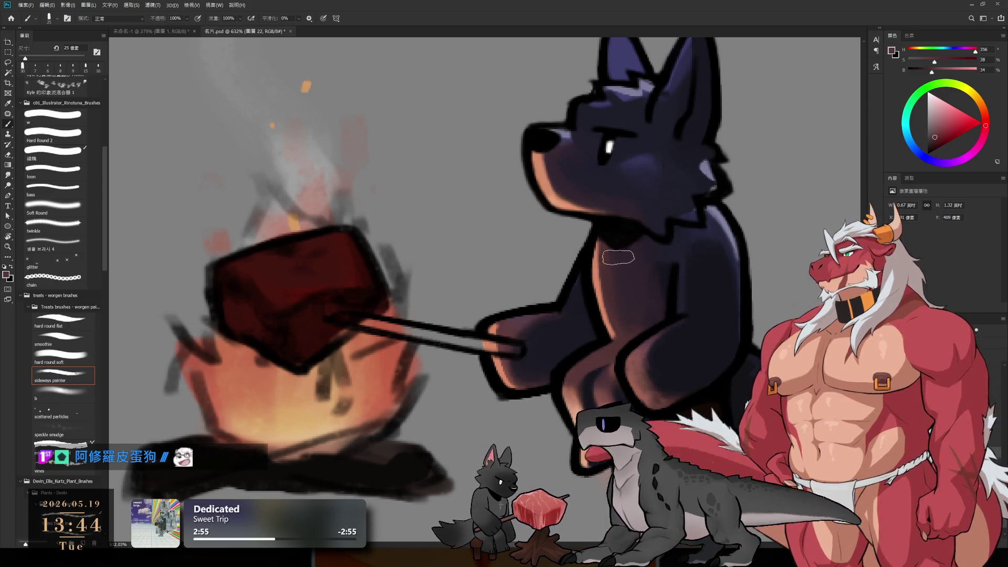
key("bracketleft")
key("bracketleft")
left_click(626, 274, "alt")
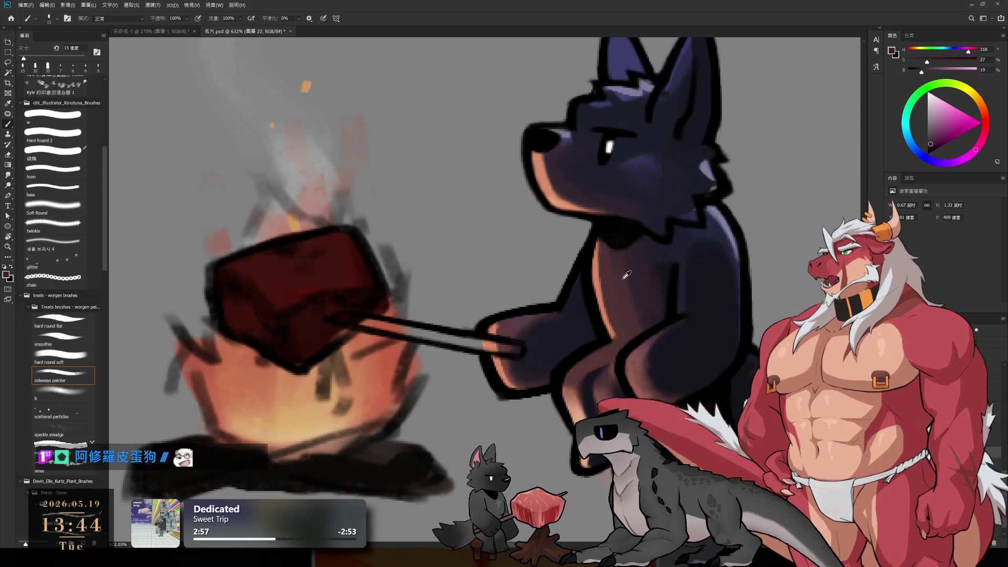
left_click(672, 267, "alt")
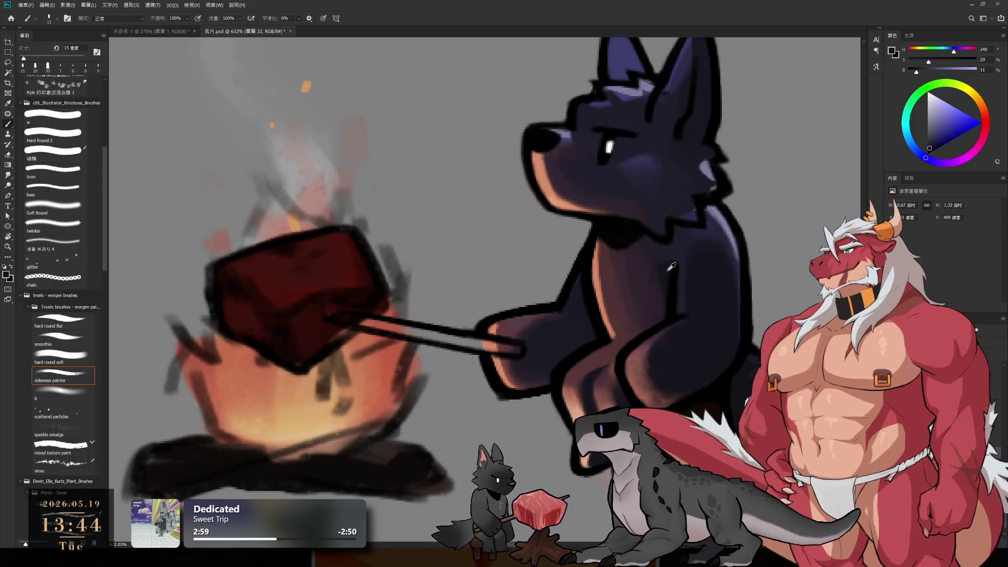
key("bracketleft")
key("bracketleft")
Refine the neck fur near the ear with lighter and deep purple tones at 6–7 px.
left_click(665, 257, "alt")
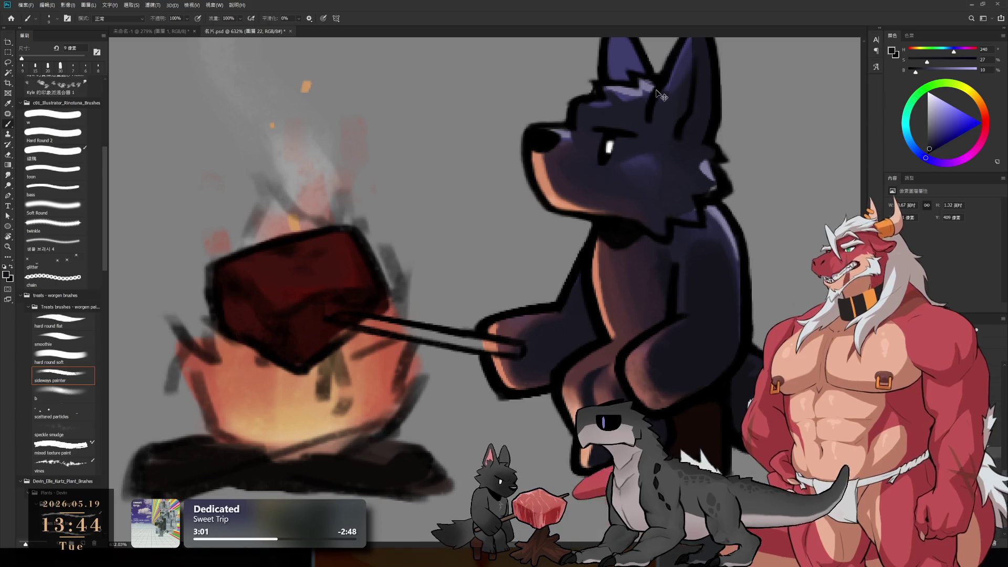
key("bracketleft")
key("bracketleft")
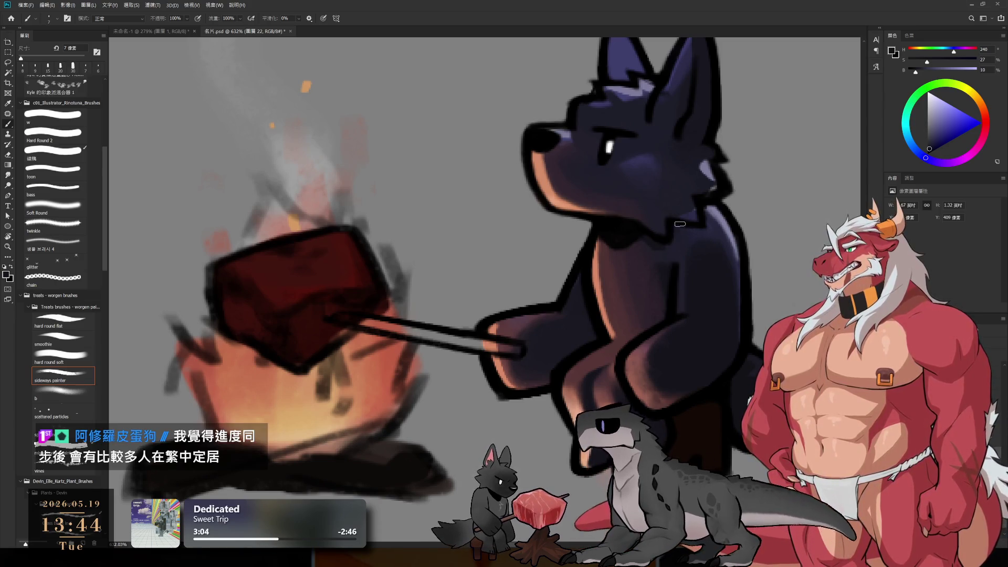
left_click(715, 223, "alt")
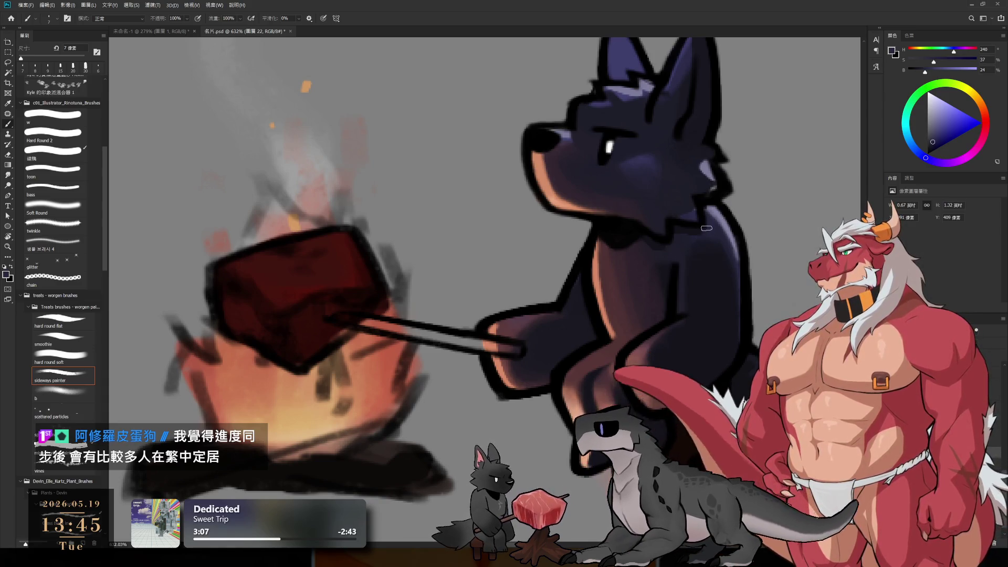
key("bracketleft")
left_click(681, 201, "alt")
key("bracketright")
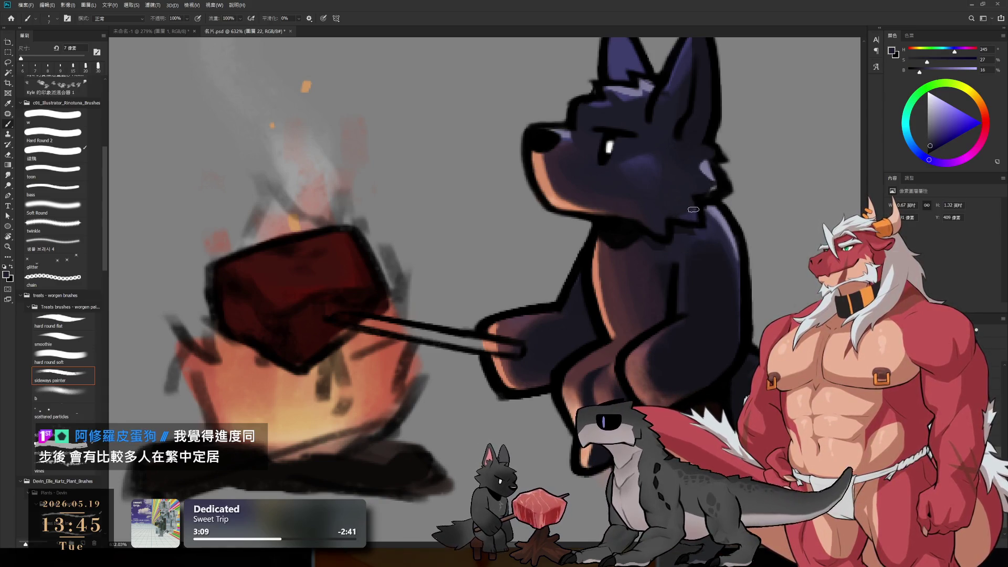
left_click_drag(692, 212, 684, 239)
left_click(684, 239, "alt")
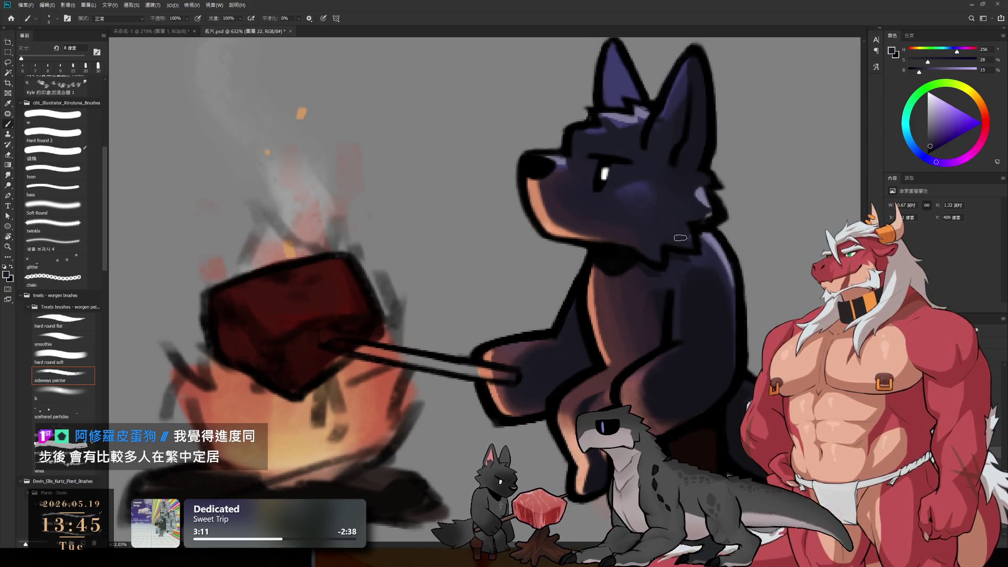
key("bracketright")
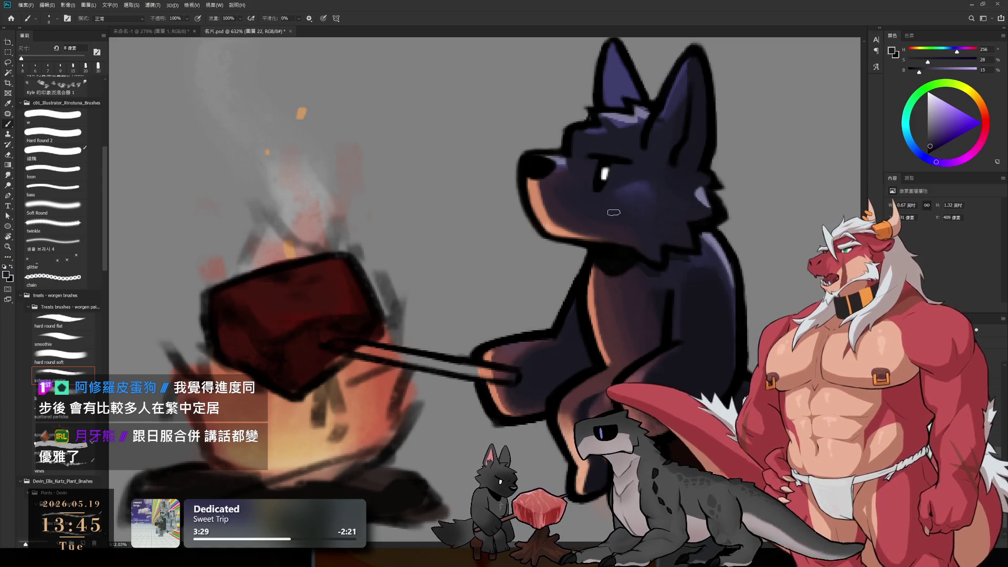
left_click_drag(646, 352, 608, 283)
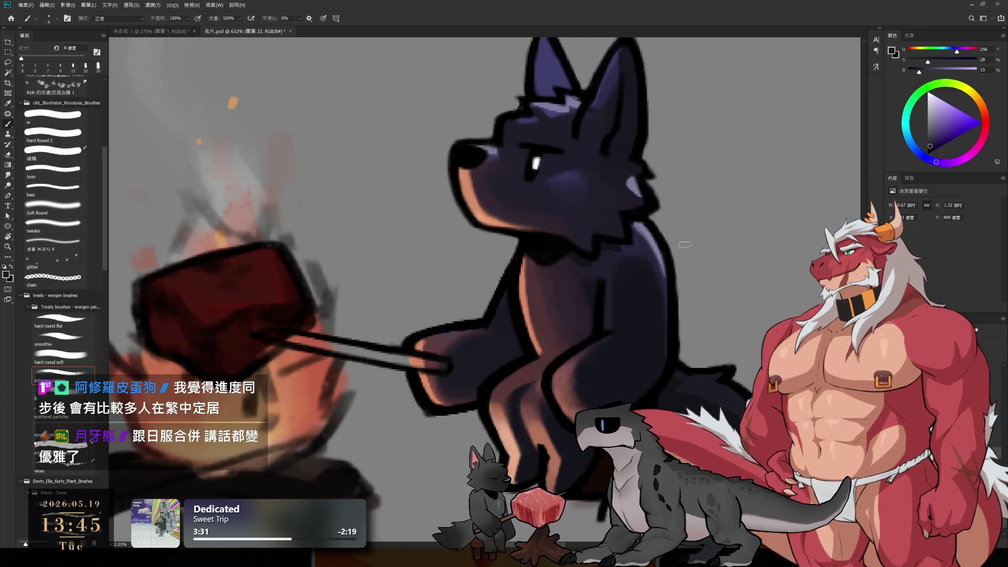
Paint a pale grey-blue rim along the top edge of the dog's tail.
left_click(729, 361, "alt")
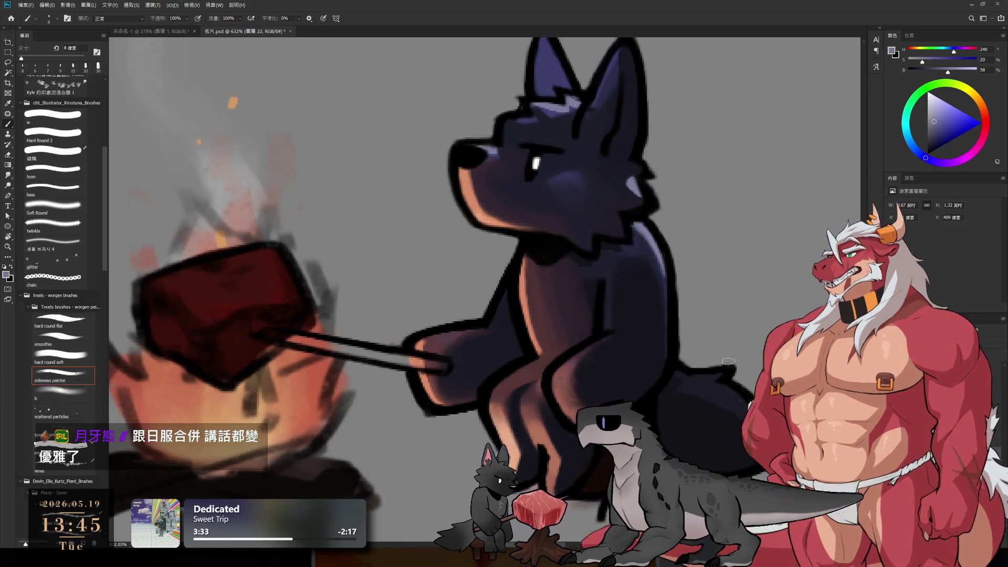
left_click_drag(677, 374, 730, 370)
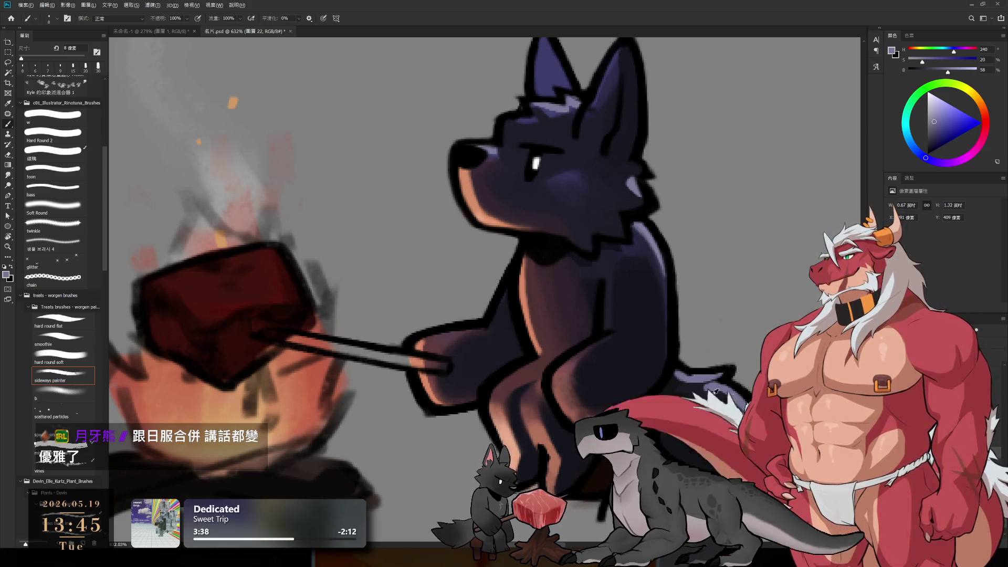
left_click(728, 406, "alt")
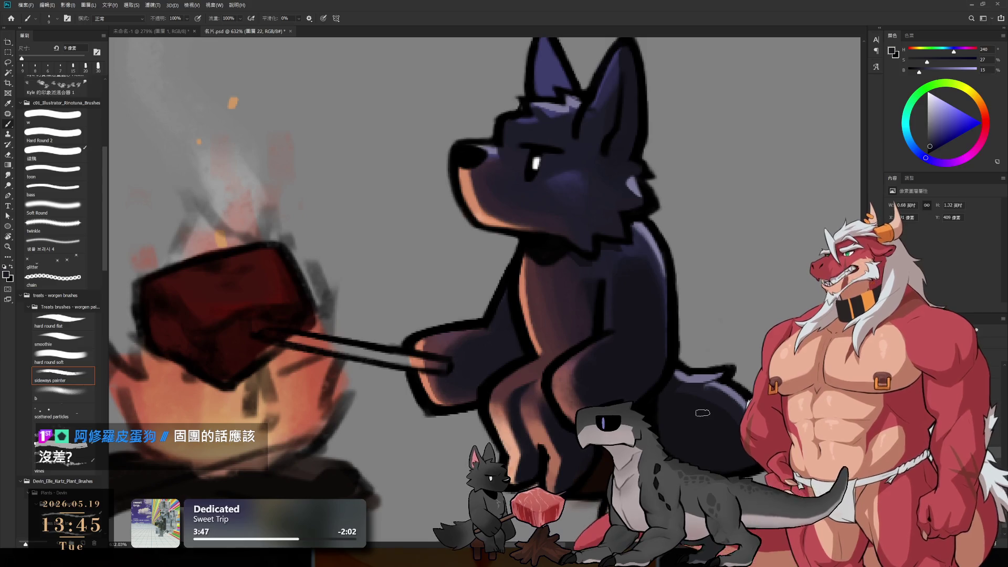
left_click(642, 248, "alt")
left_click(641, 245, "alt")
Paint dark cheek-toned shading inside the dog's ear with a 10–15 px brush.
key("bracketright")
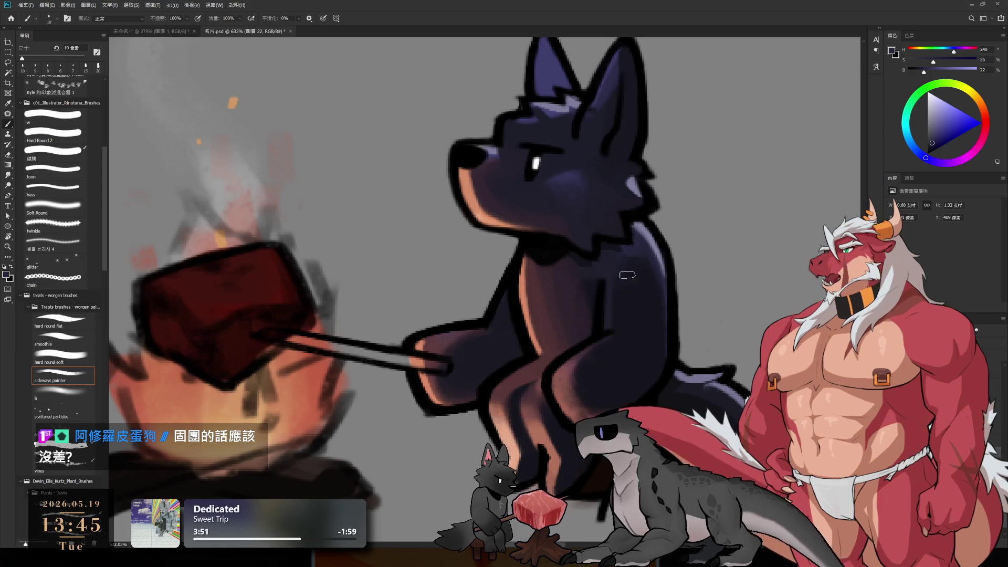
key("bracketright")
key("bracketright")
key("bracketright")
key("bracketleft")
key("bracketleft")
key("bracketleft")
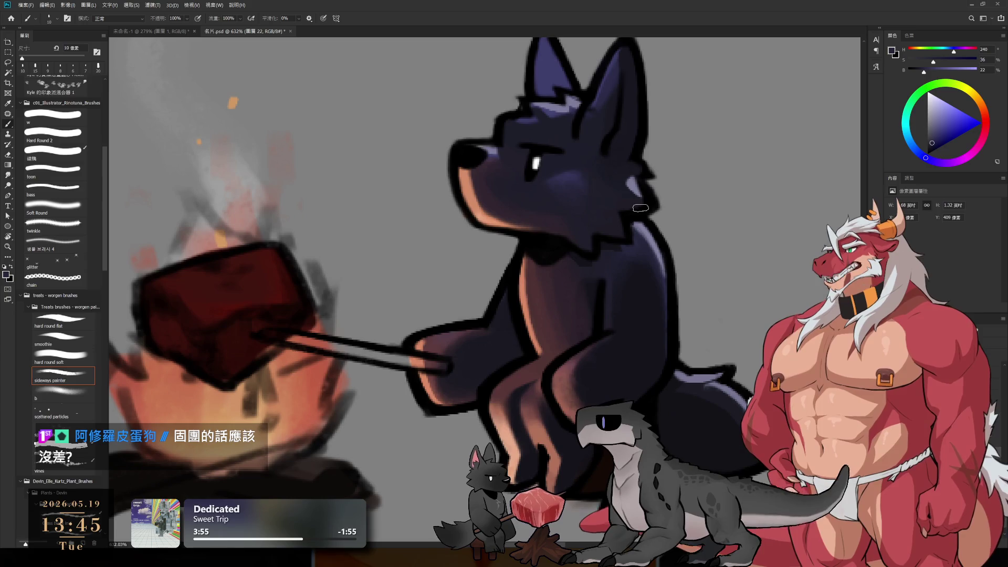
left_click_drag(611, 236, 677, 313)
left_click(656, 272, "alt")
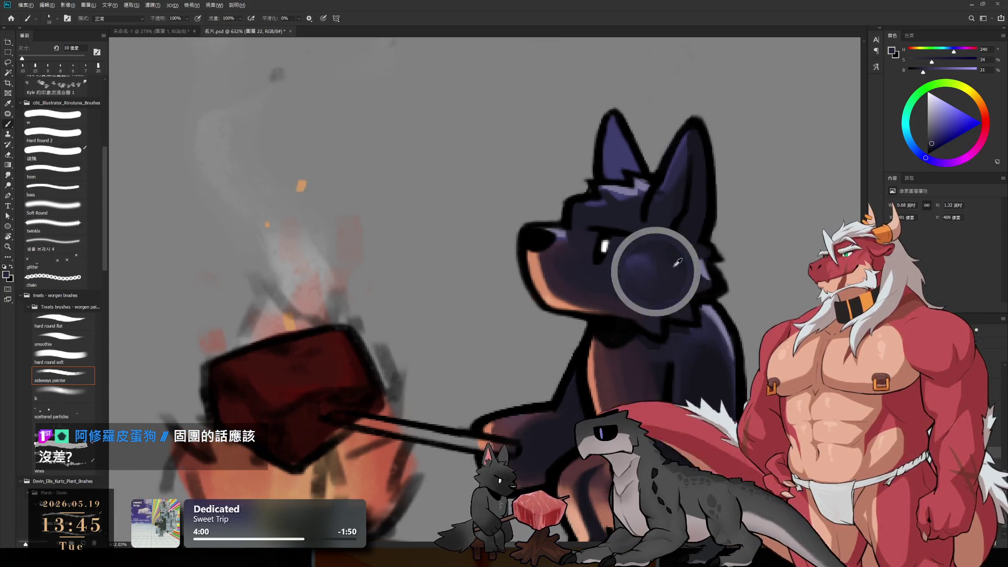
mouse_move(603, 136)
left_mouse_down()
mouse_move(620, 186)
mouse_move(628, 171)
left_mouse_up()
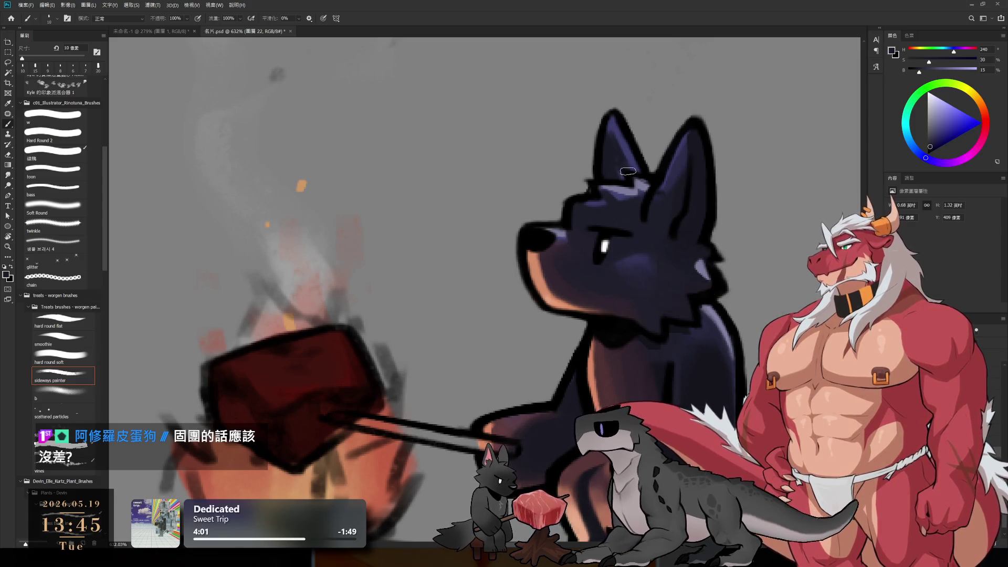
left_click(618, 124, "alt")
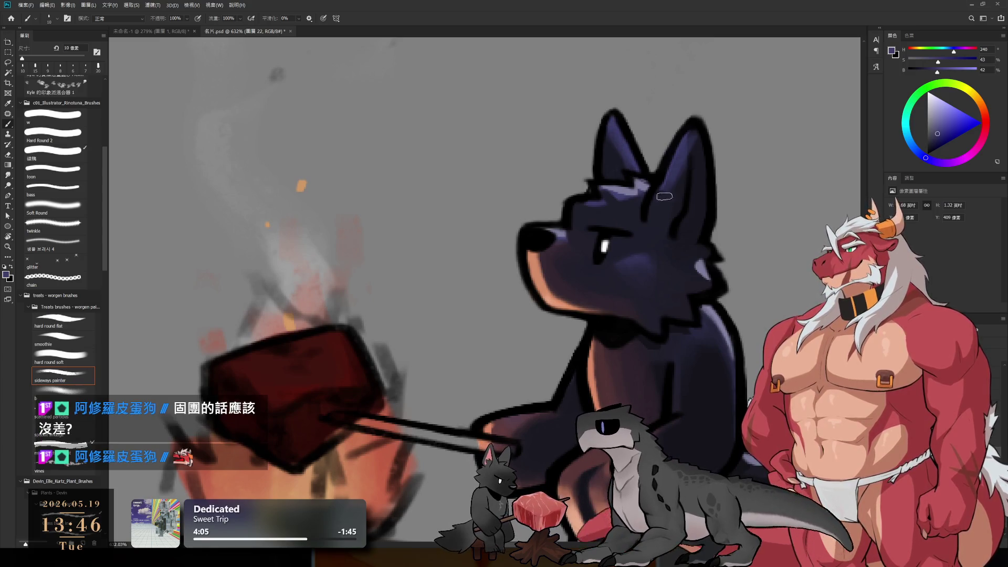
key("bracketright")
left_click(686, 180, "alt")
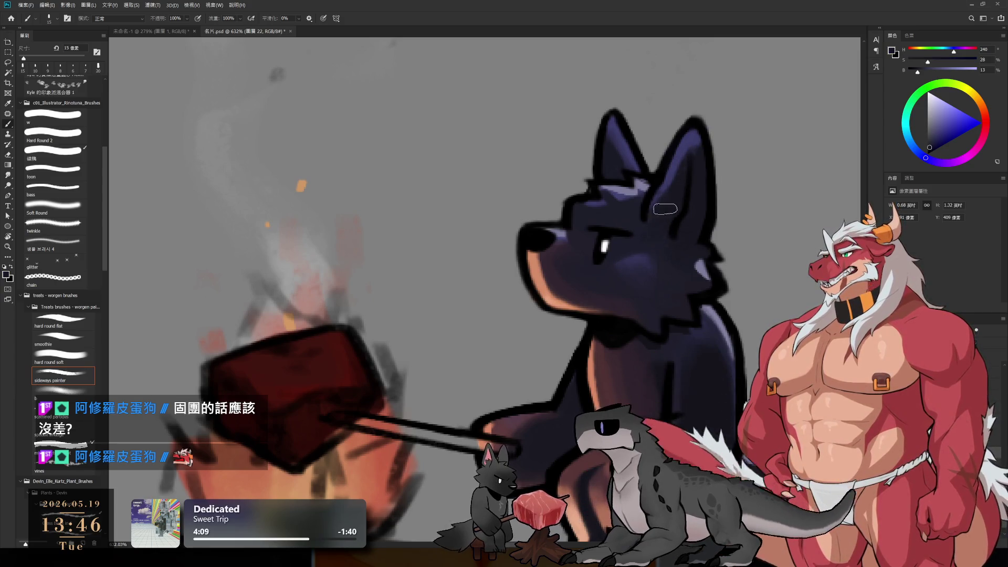
scroll(691, 189, "down", 10)
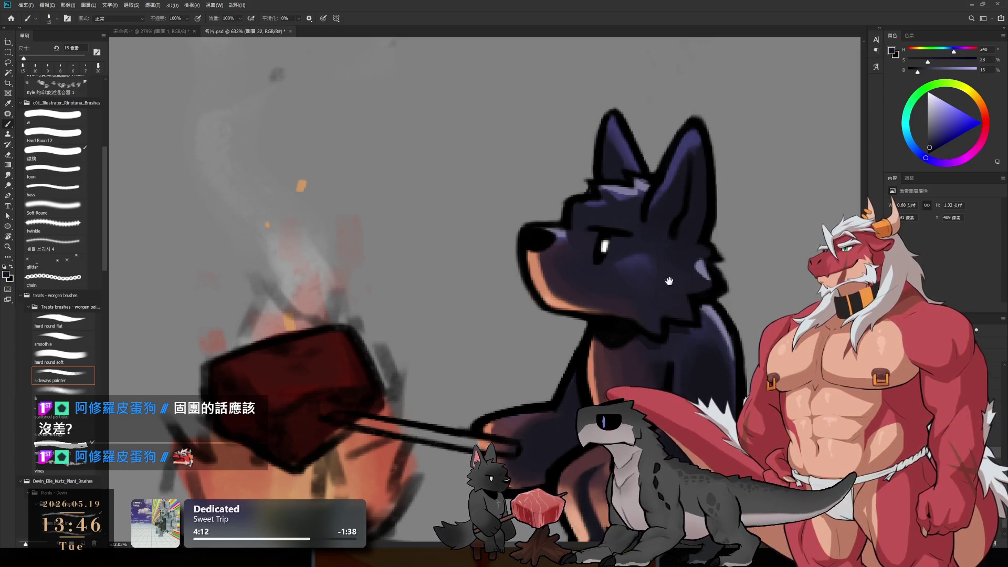
Paint light peach highlights along the finger edges of the paw gripping the stick.
scroll(623, 183, "up", 6)
left_click_drag(624, 182, 625, 102)
scroll(651, 336, "up", 4)
key("e")
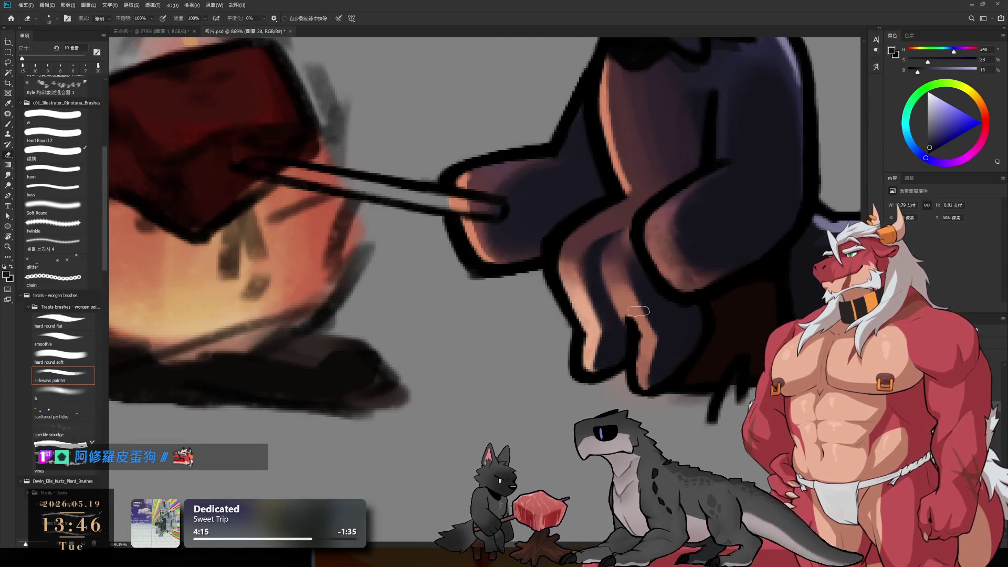
key("b")
left_click(649, 362, "alt")
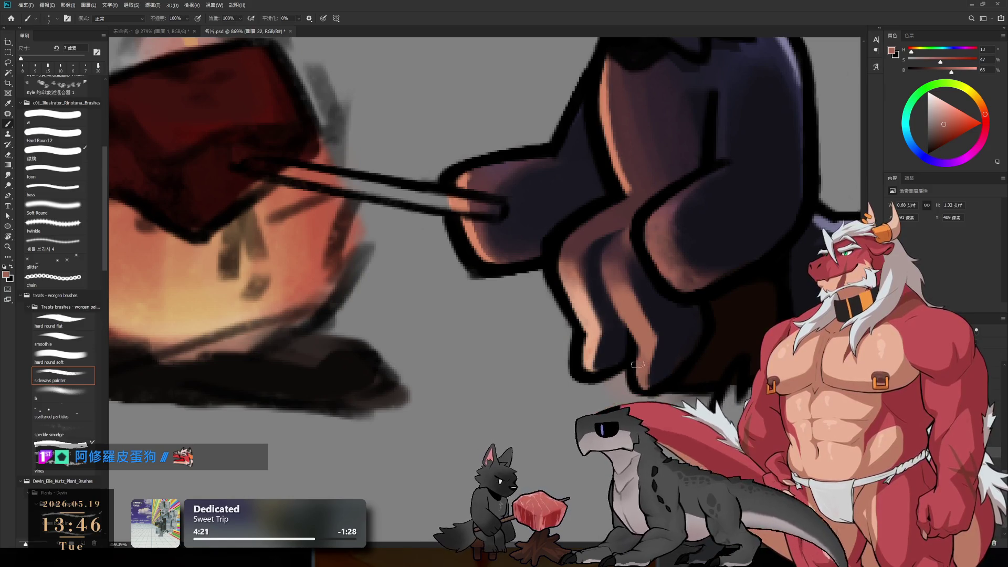
left_click(593, 313, "alt")
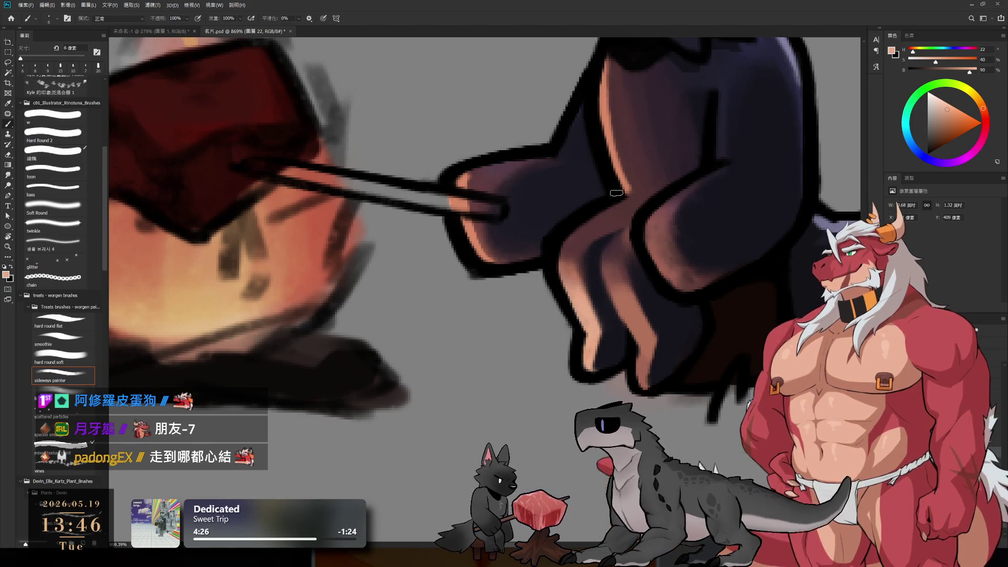
key("bracketleft")
left_click_drag(612, 286, 644, 349)
left_click_drag(628, 309, 644, 349)
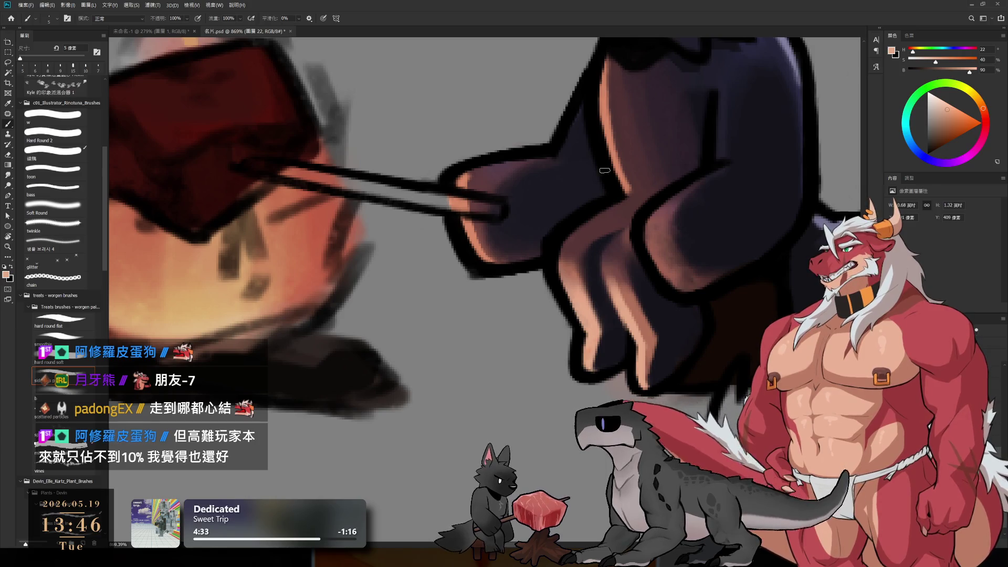
Pan across the paw and stick with a slightly larger brush.
left_click_drag(488, 189, 517, 273)
key("bracketright")
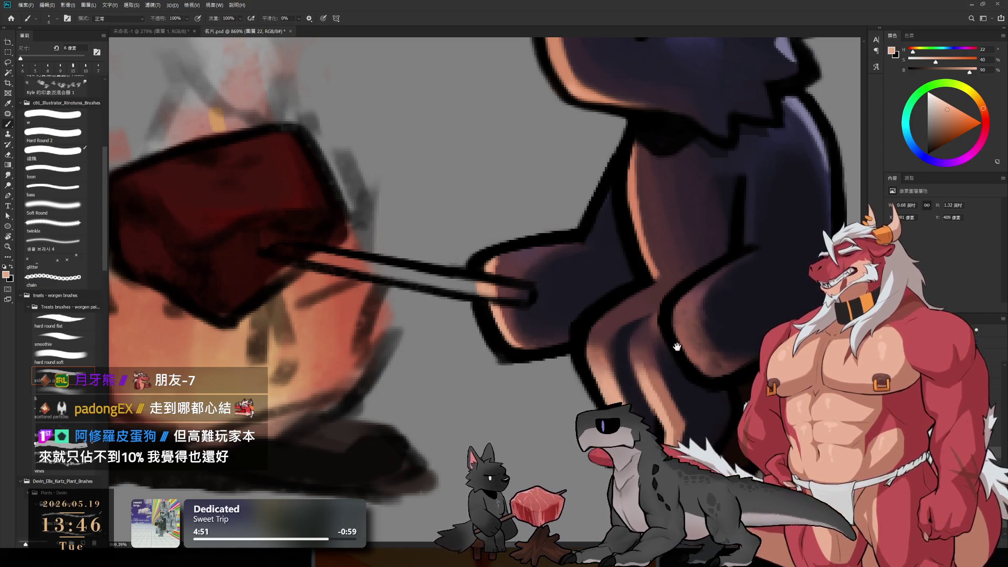
left_click_drag(672, 348, 602, 363)
scroll(602, 363, "down", 3)
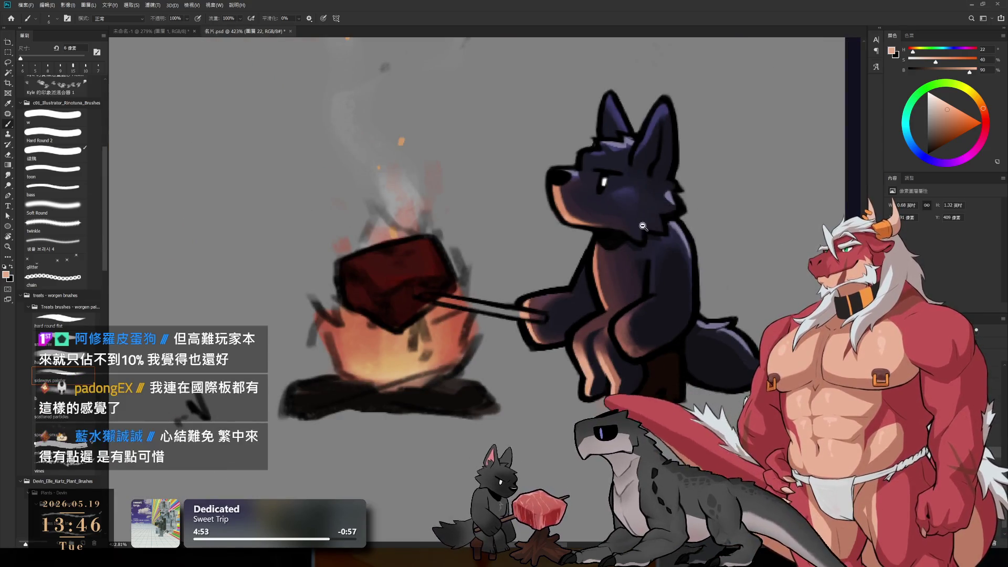
Sample the dark fur and mix a muted reddish-pink for the inner ears, using an 8 px brush.
scroll(651, 152, "up", 3)
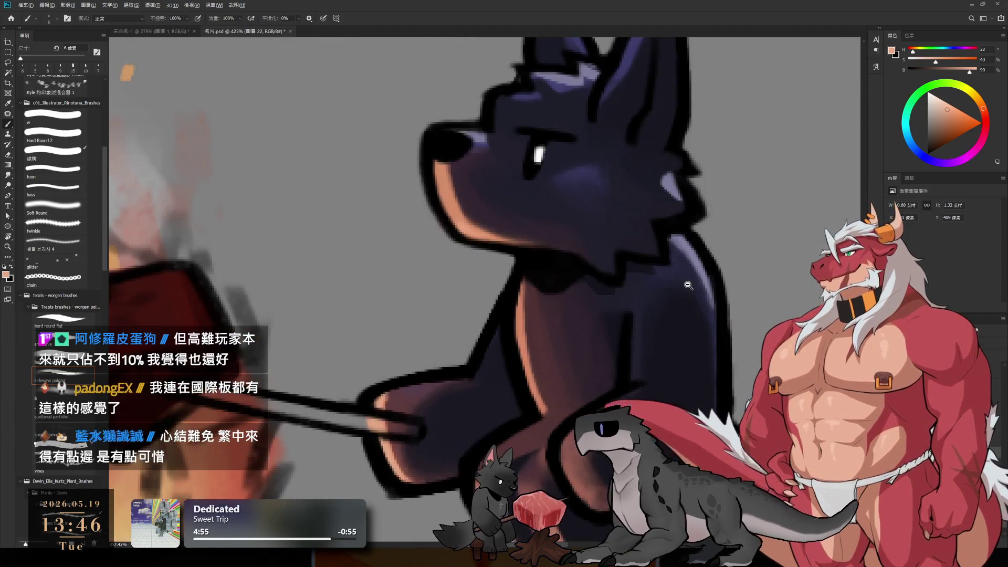
scroll(681, 280, "up", 2)
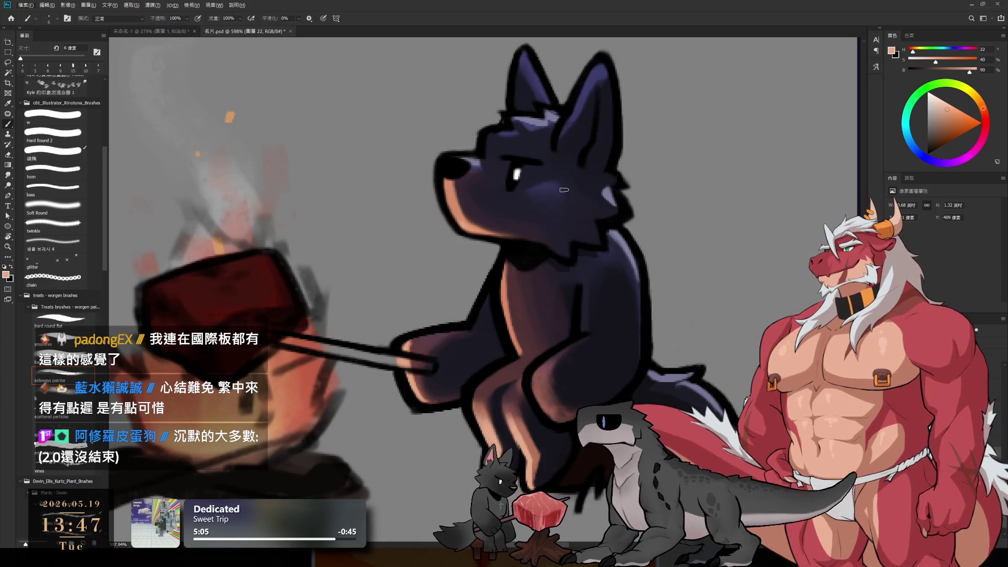
left_click_drag(540, 203, 589, 235)
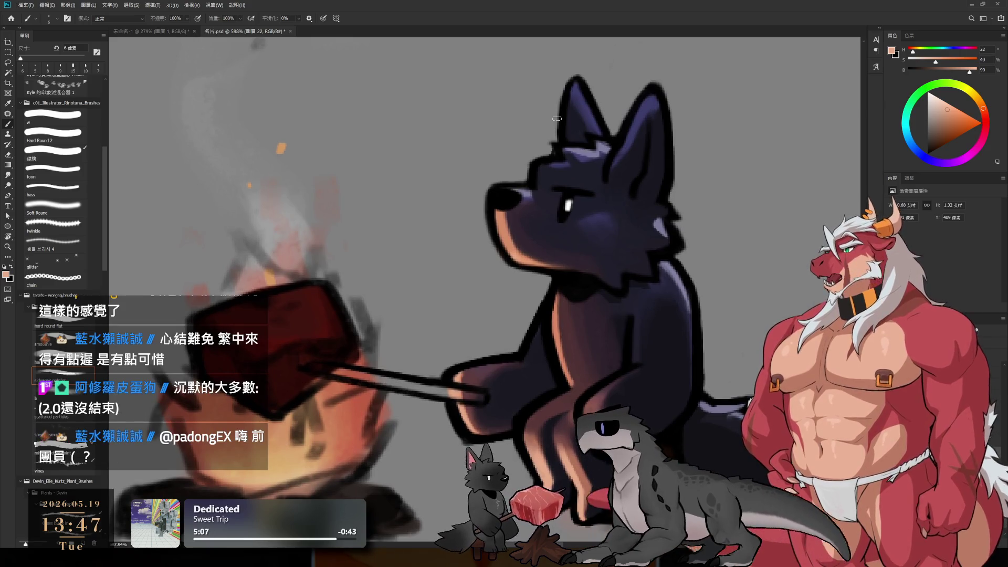
left_click(641, 237, "alt")
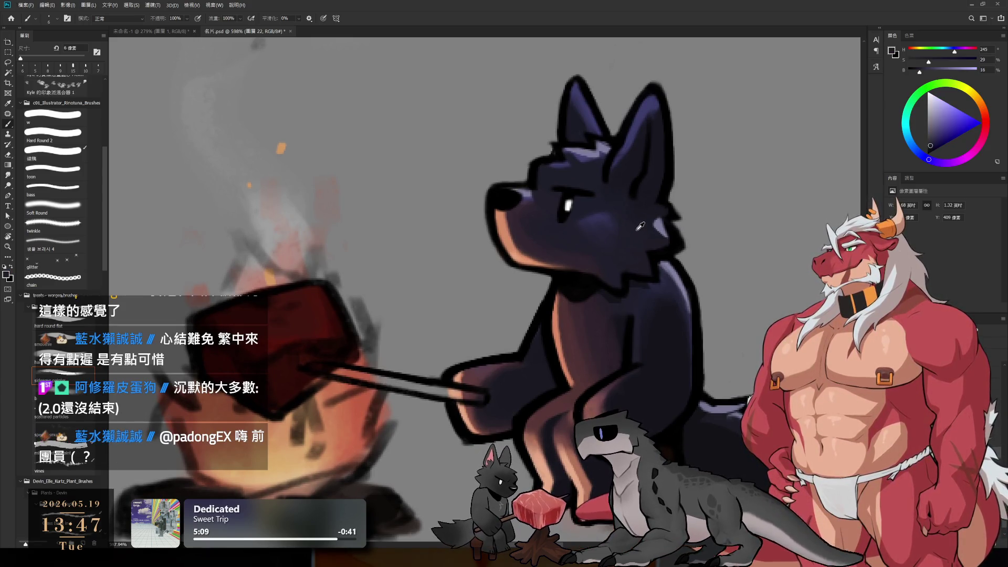
mouse_move(974, 129)
left_mouse_down()
mouse_move(984, 112)
mouse_move(946, 126)
left_mouse_up()
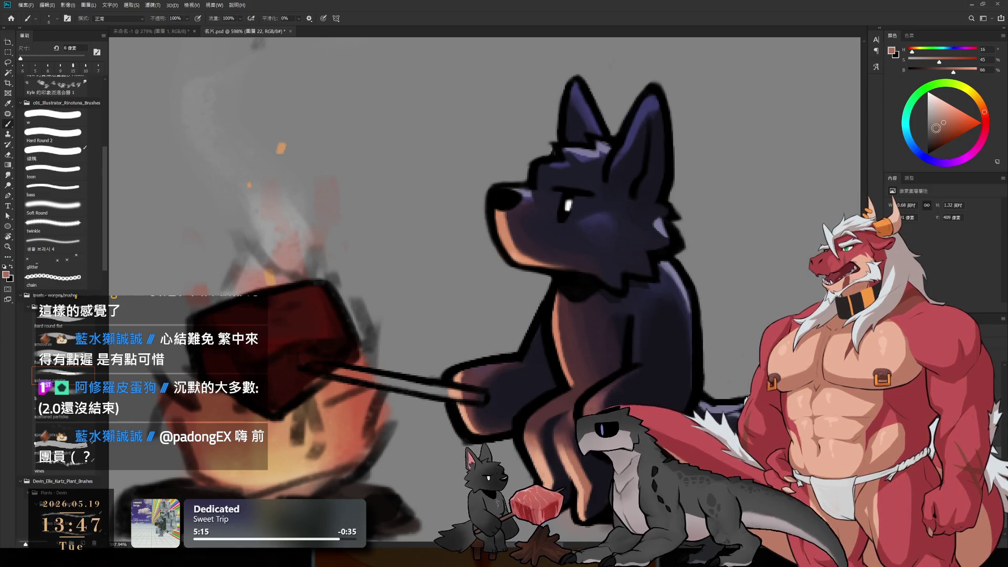
left_click_drag(940, 131, 951, 127)
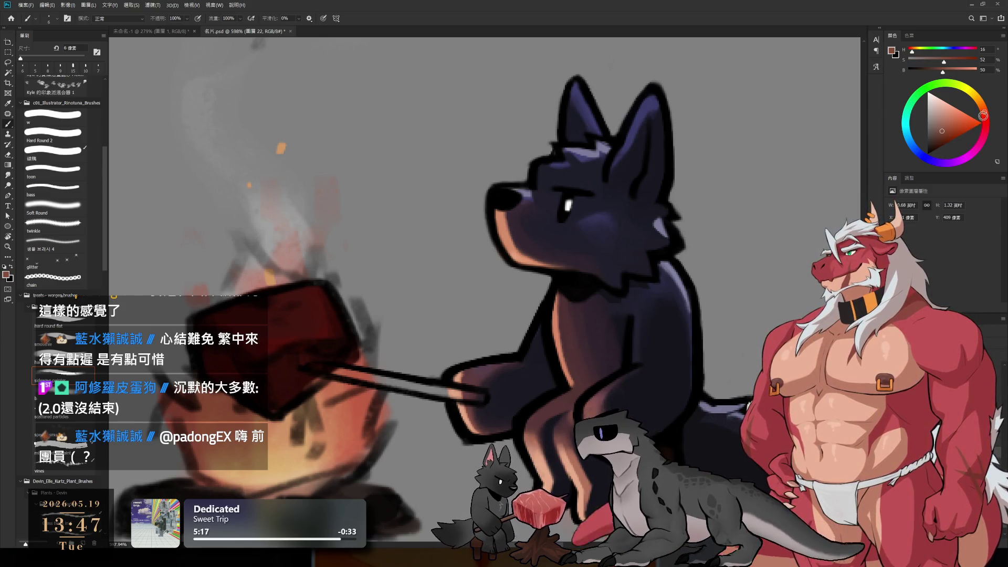
key("bracketright")
key("bracketright")
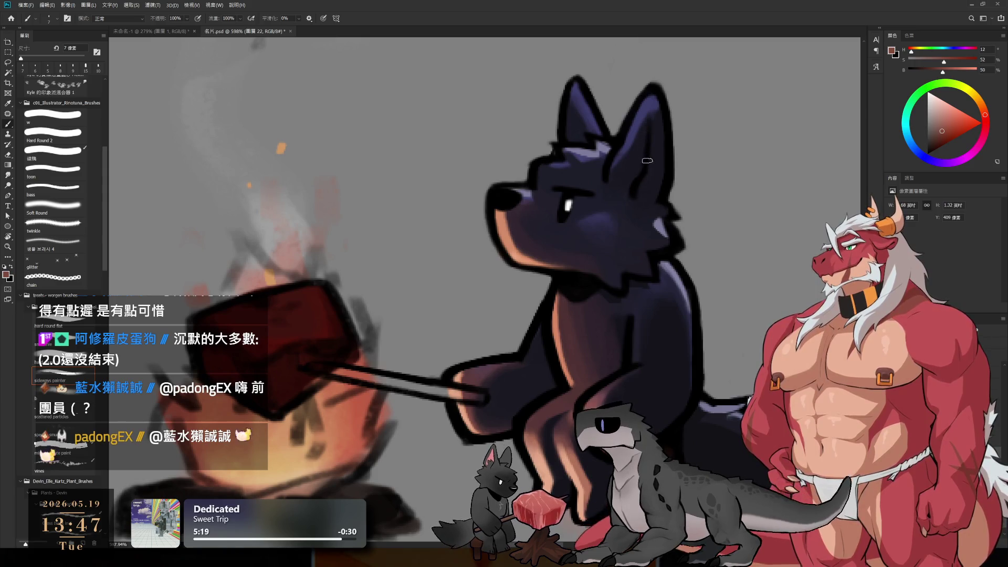
mouse_move(985, 115)
left_mouse_down()
mouse_move(985, 124)
mouse_move(943, 127)
left_mouse_up()
key("bracketright")
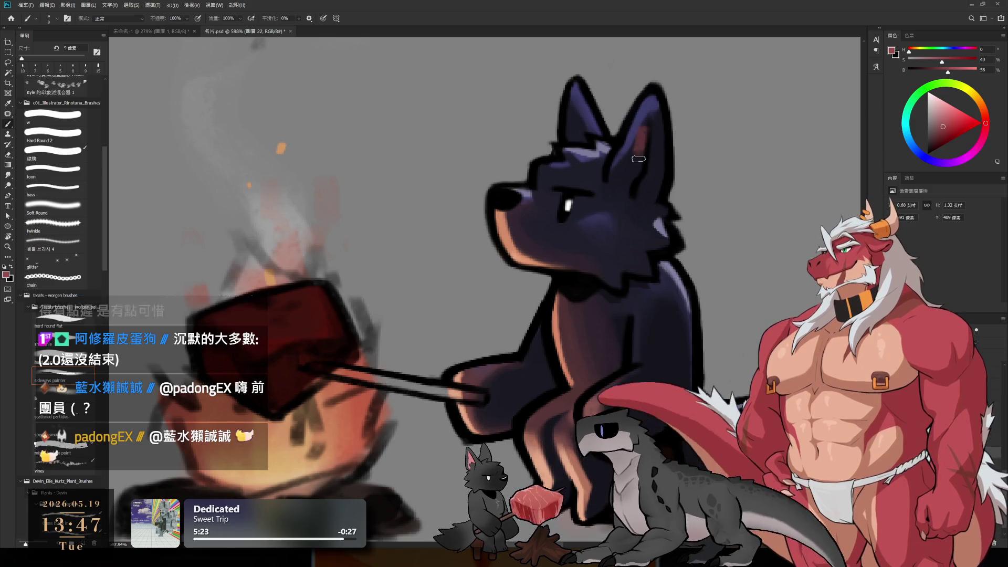
left_click(939, 128)
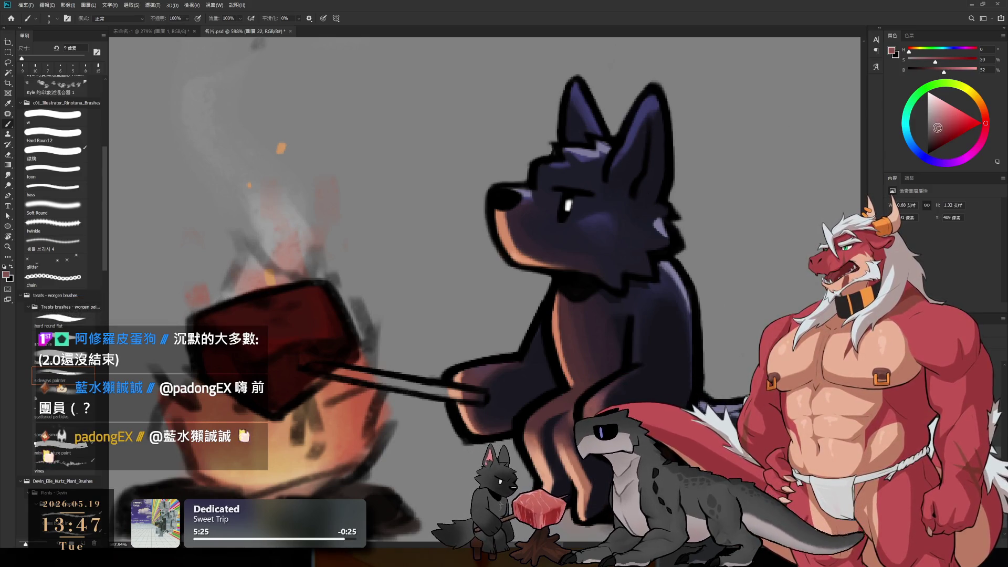
key("bracketleft")
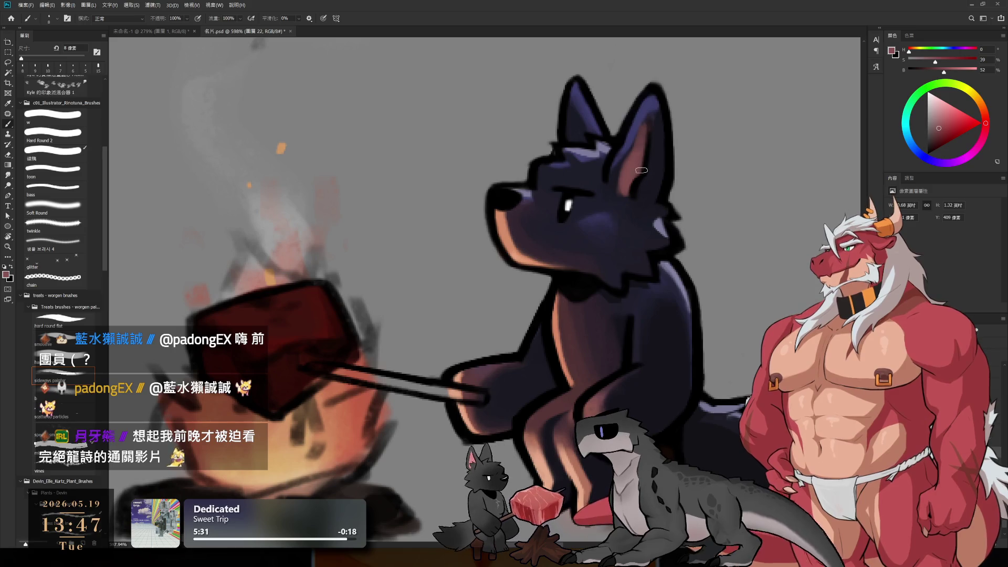
Sample the dark navy ear fur with the brush at 8 px to tidy the ear edges.
left_click(650, 137, "alt")
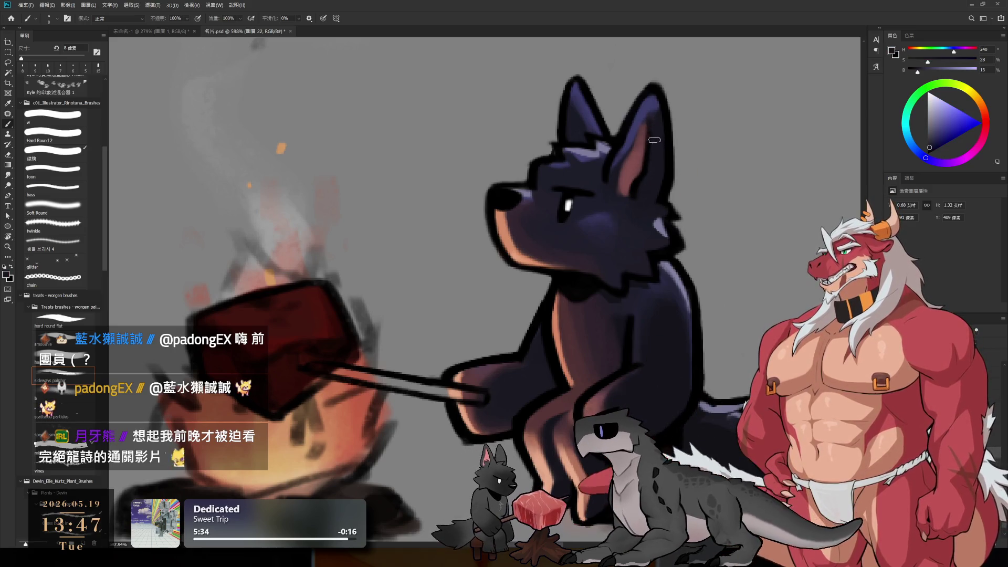
key("bracketleft")
key("bracketleft")
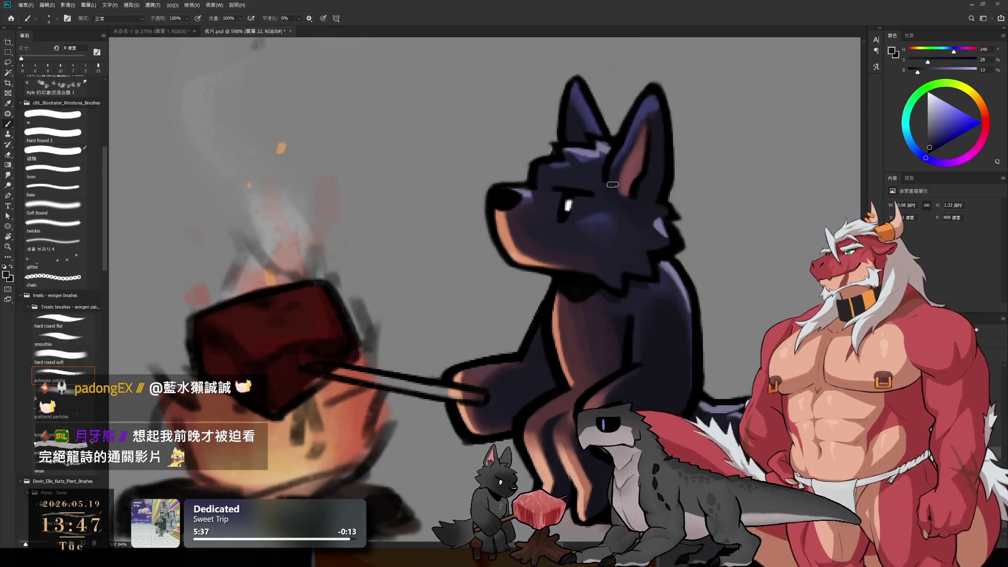
key("bracketright")
key("bracketright")
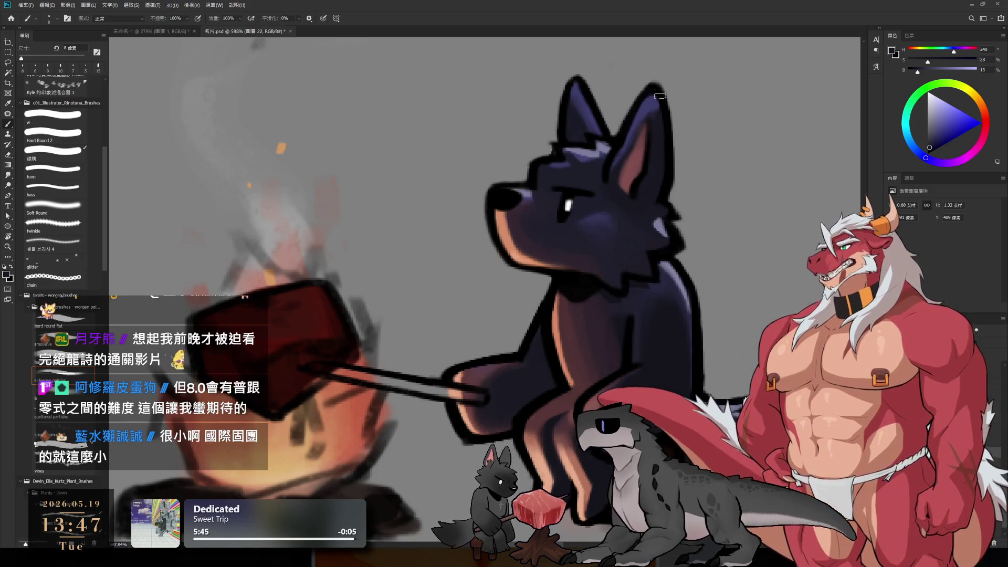
scroll(619, 278, "up", 5)
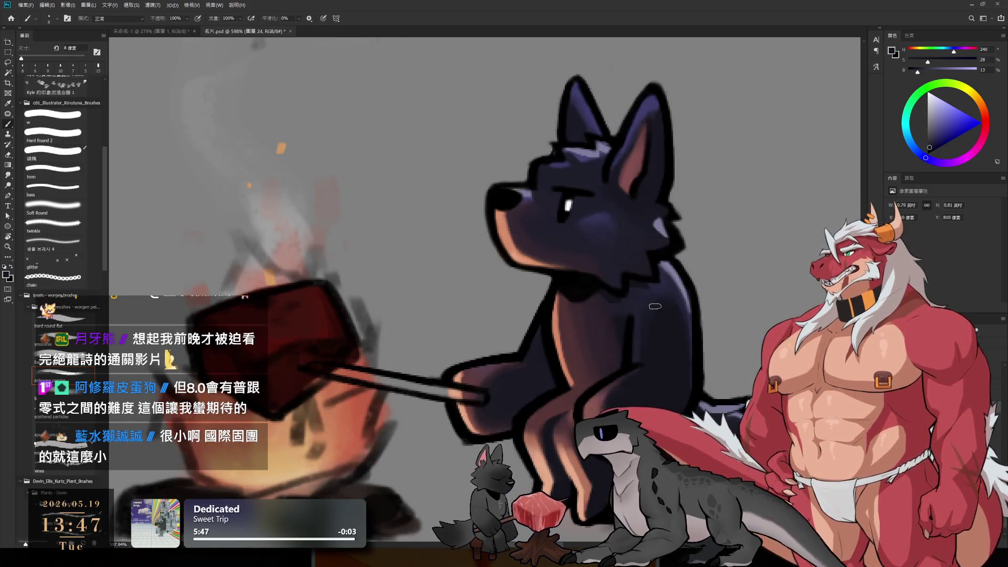
Tilt the view and erase stray paint around the ears with a smaller eraser, then turn the canvas upright.
mouse_move(706, 257)
left_mouse_down()
mouse_move(630, 284)
mouse_move(546, 295)
mouse_move(607, 282)
left_mouse_up()
key("e")
key("bracketleft")
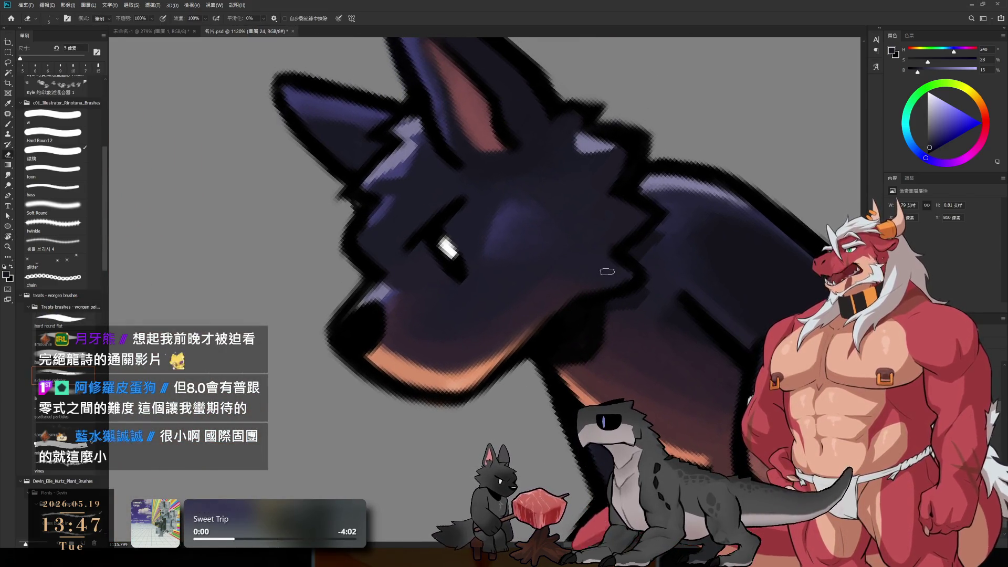
key("r")
mouse_move(603, 257)
left_mouse_down()
mouse_move(741, 366)
mouse_move(806, 302)
left_mouse_up()
Erase remaining strays along the head outline and switch to the brush with near-black paint.
scroll(693, 304, "down", 3)
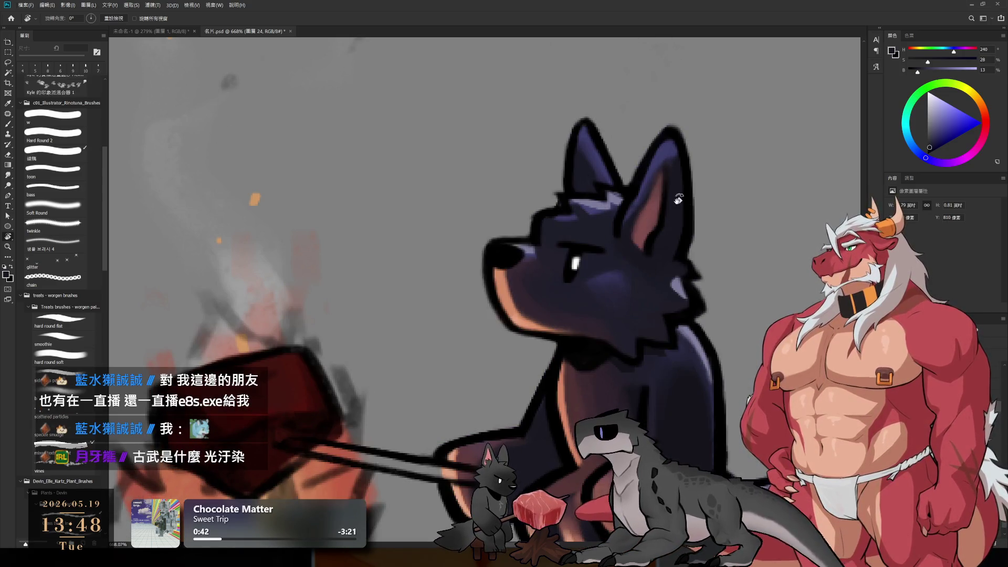
scroll(692, 272, "up", 3)
key("e")
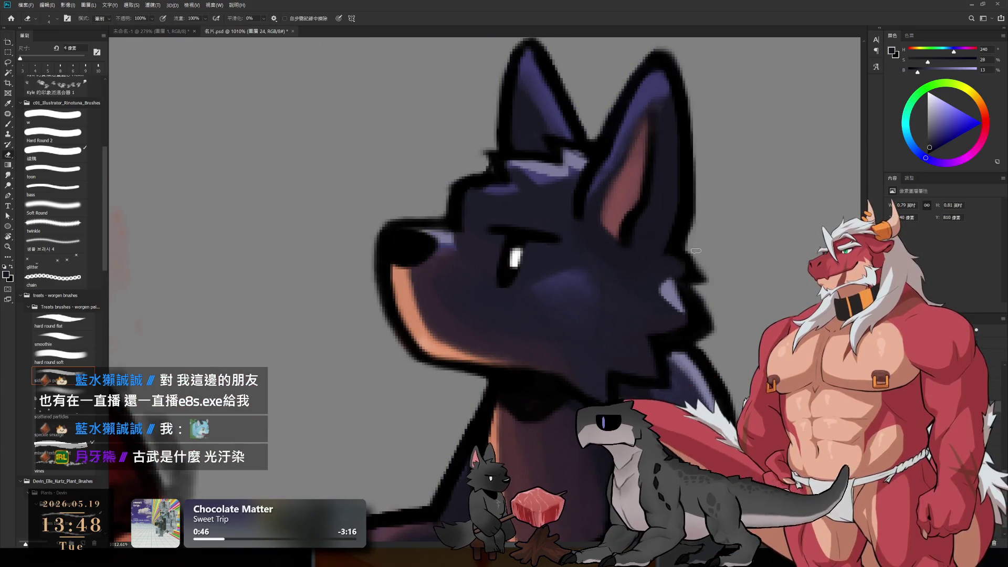
key("b")
left_click(926, 156)
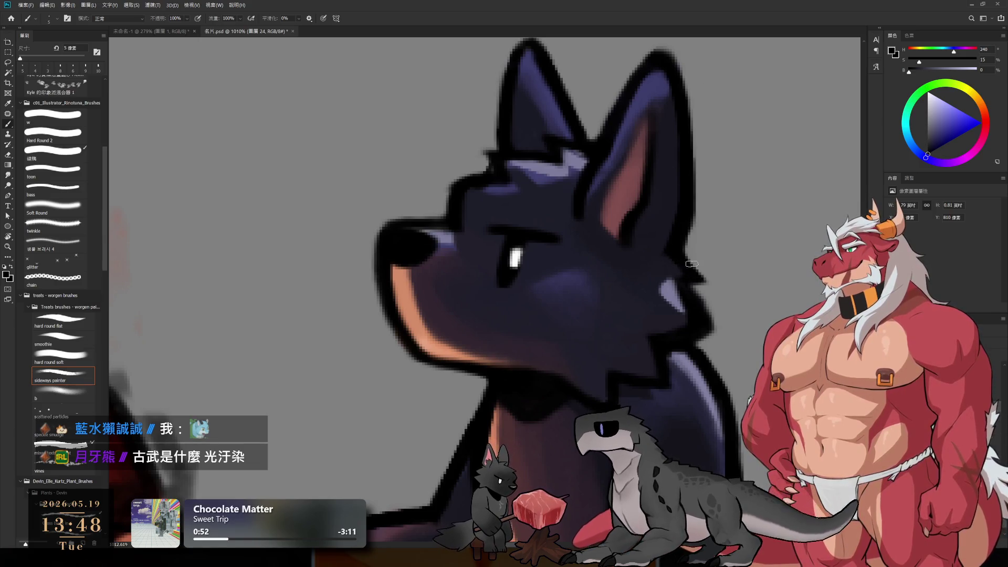